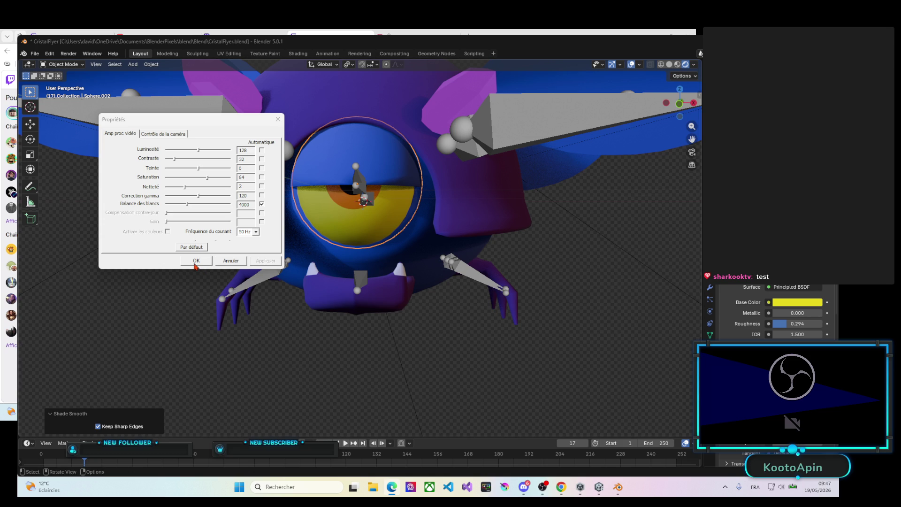
Step: Confirm and close the webcam Propriétés dialog, returning to the creature scene seen from above
click(167, 133)
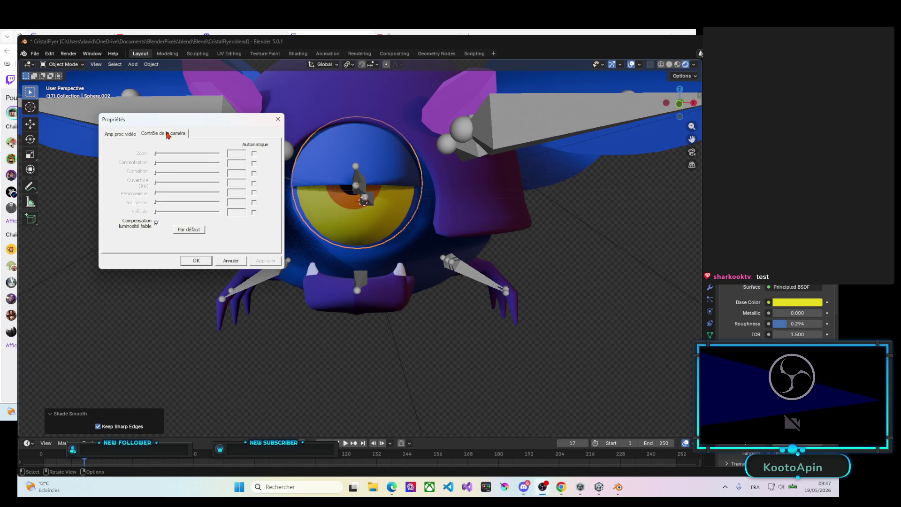
click(129, 138)
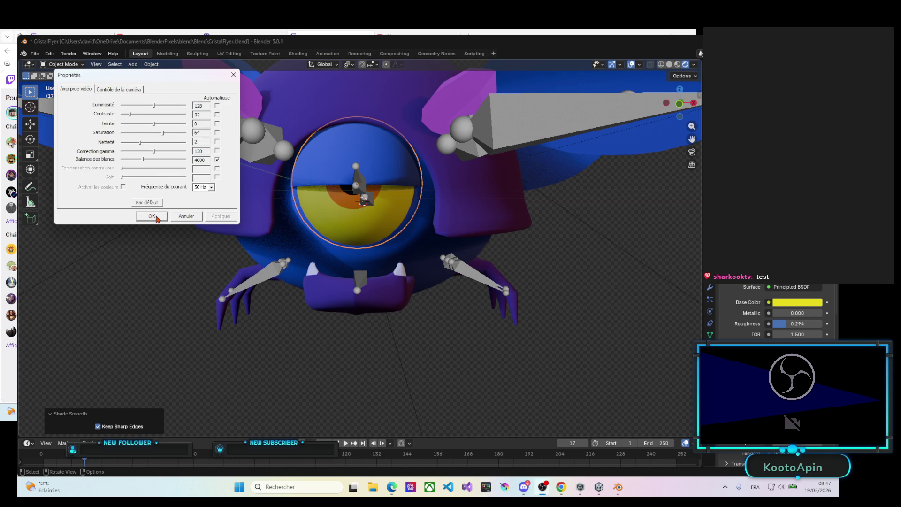
click(151, 216)
mouse_move(299, 178)
middle_down()
mouse_move(442, 251)
mouse_move(383, 219)
middle_up()
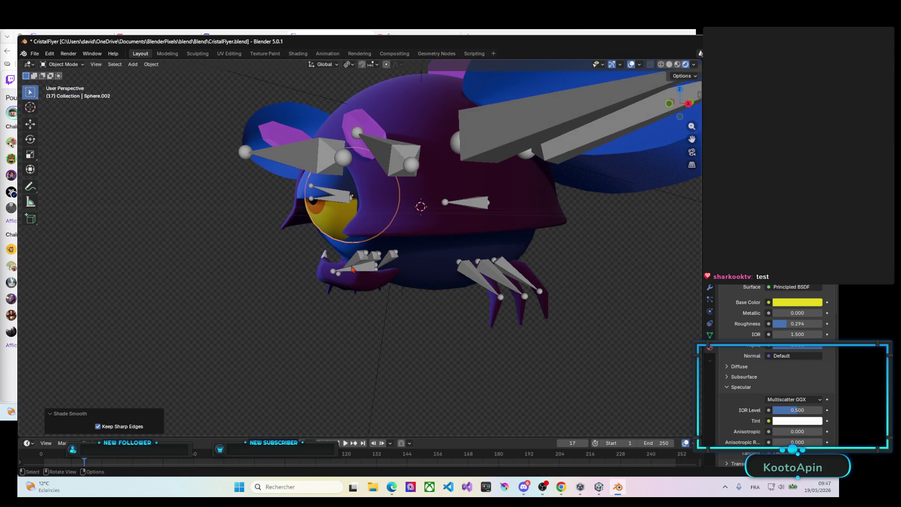
Step: Inspect the CristalFlyer from several sides, select its right wing, and end in Front Orthographic view
mouse_move(398, 232)
middle_down()
mouse_move(354, 284)
mouse_move(453, 275)
mouse_move(350, 286)
middle_up()
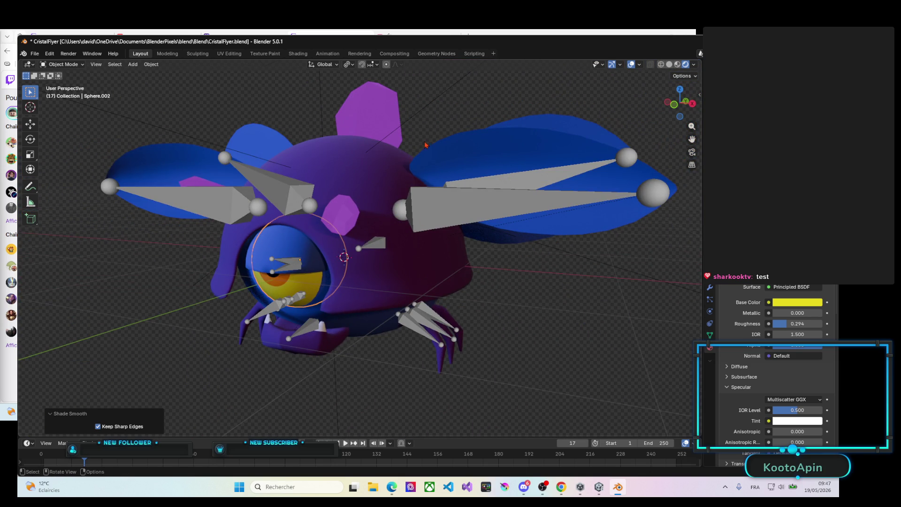
mouse_move(255, 207)
middle_down()
mouse_move(219, 214)
mouse_move(477, 172)
middle_up()
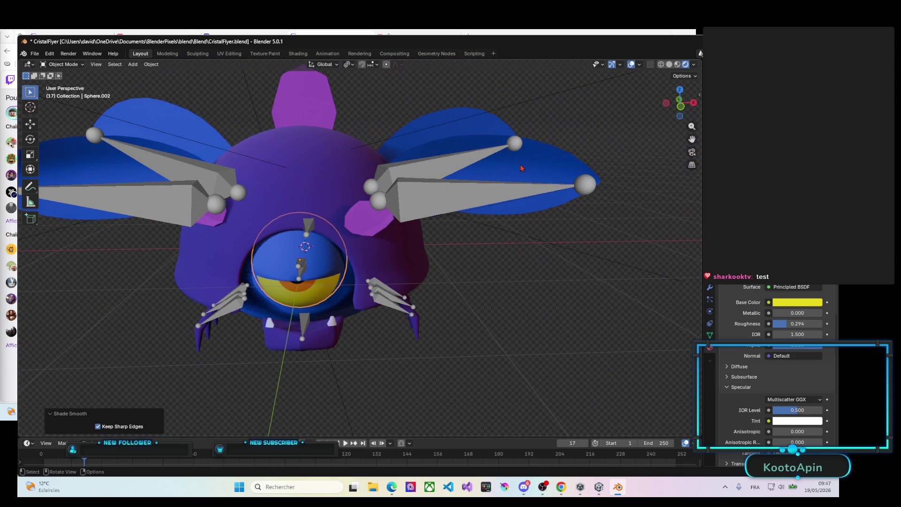
click(522, 168)
middle_drag(395, 173, 246, 224)
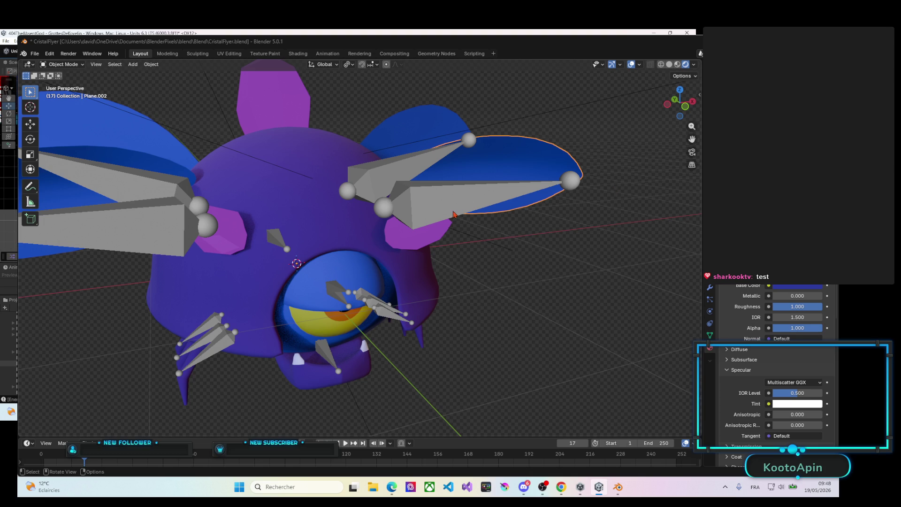
middle_drag(456, 234, 391, 227)
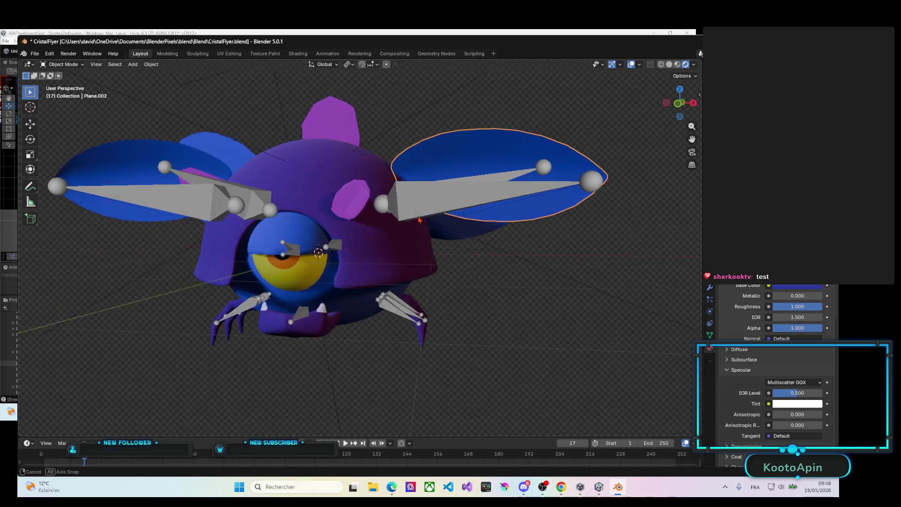
middle_drag(392, 227, 492, 222)
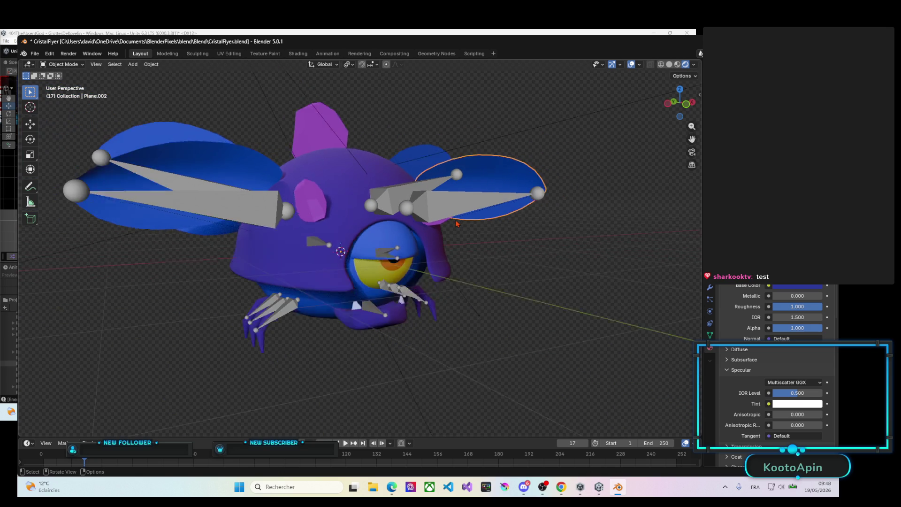
key(KP_1)
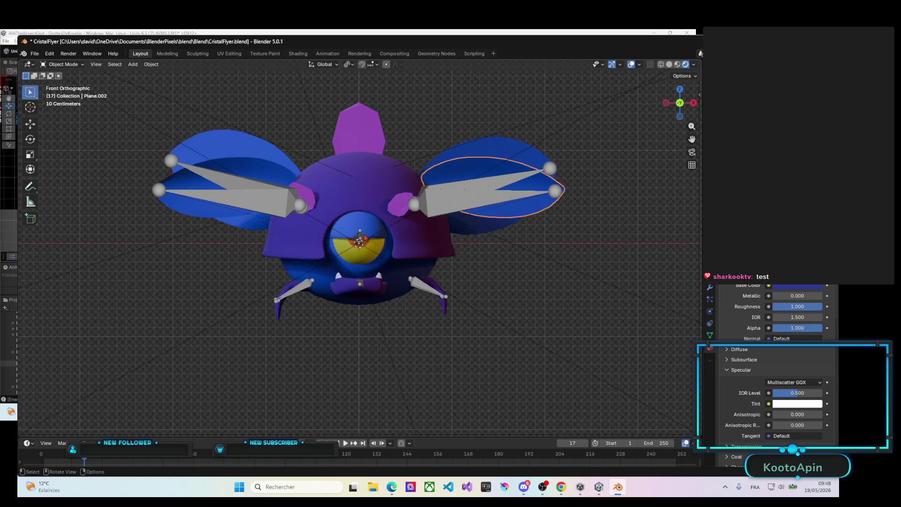
Step: Test-rotate the armature's wing bones, cancel to keep them symmetric, and return to perspective
click(274, 209)
key(r)
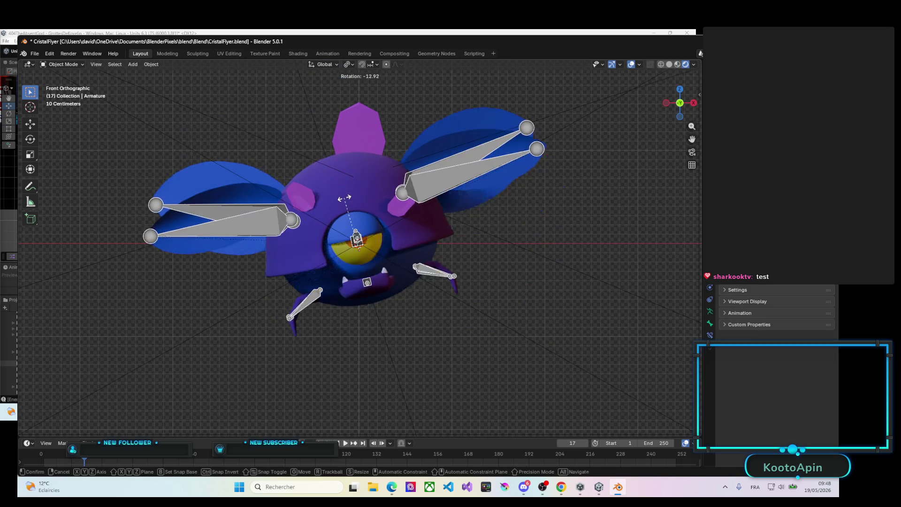
right_click(344, 198)
mouse_move(345, 199)
middle_down()
mouse_move(408, 153)
mouse_move(375, 187)
middle_up()
Step: Parent the selected parts to the dome body Sphere.001 (Object), redoing it after an undo
click(408, 153)
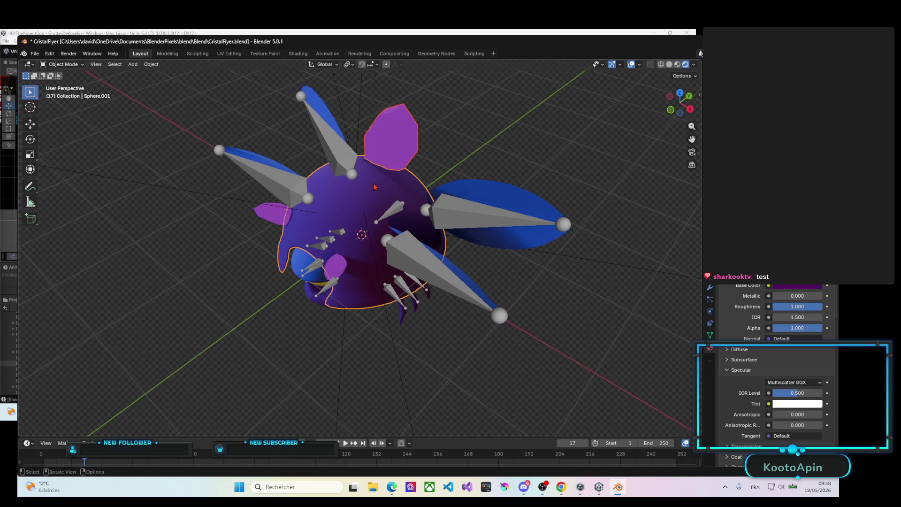
key(ctrl+p)
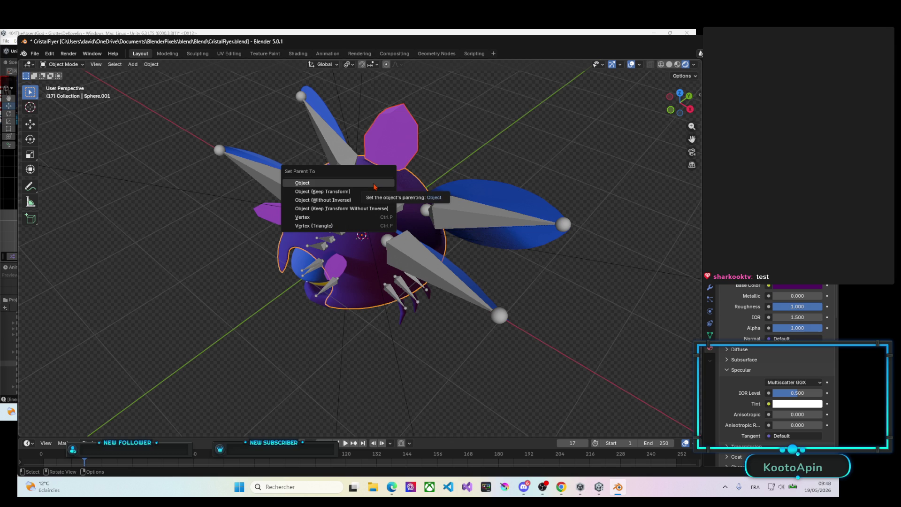
click(374, 186)
middle_drag(374, 187, 364, 202)
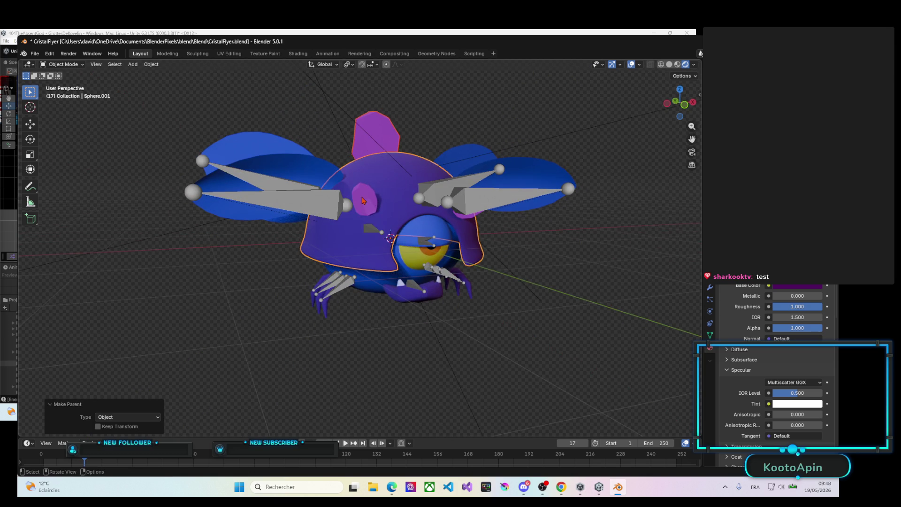
key(ctrl+z)
key(ctrl+p)
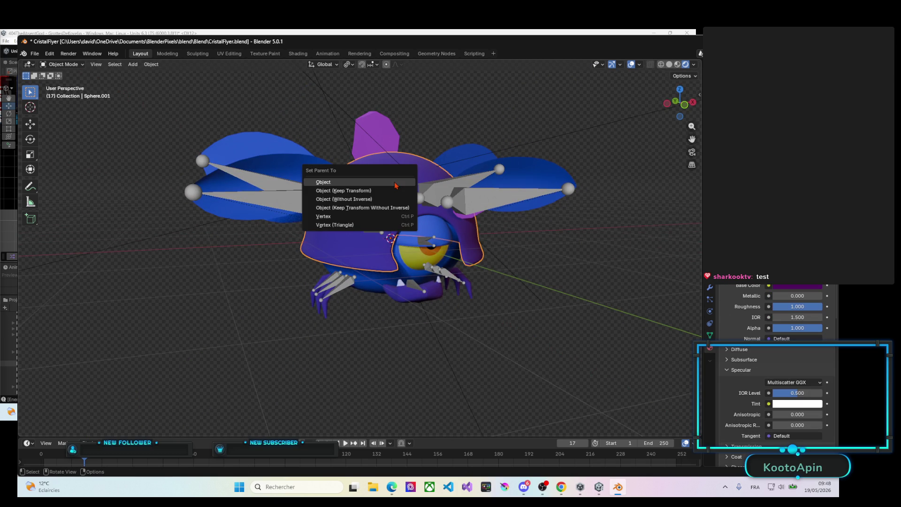
click(395, 185)
Step: Parent the pink hexagon claw piece Cube.001 to the dome body Sphere.001
middle_drag(394, 185, 393, 243)
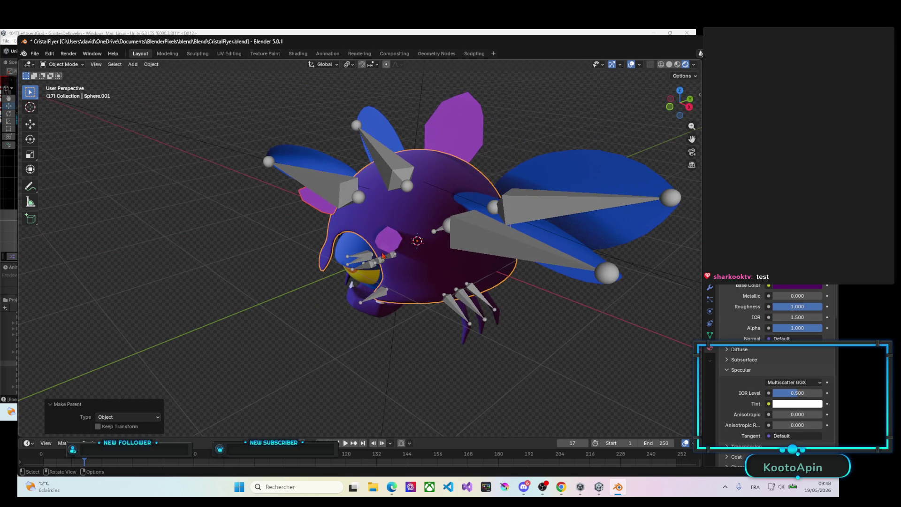
click(393, 243)
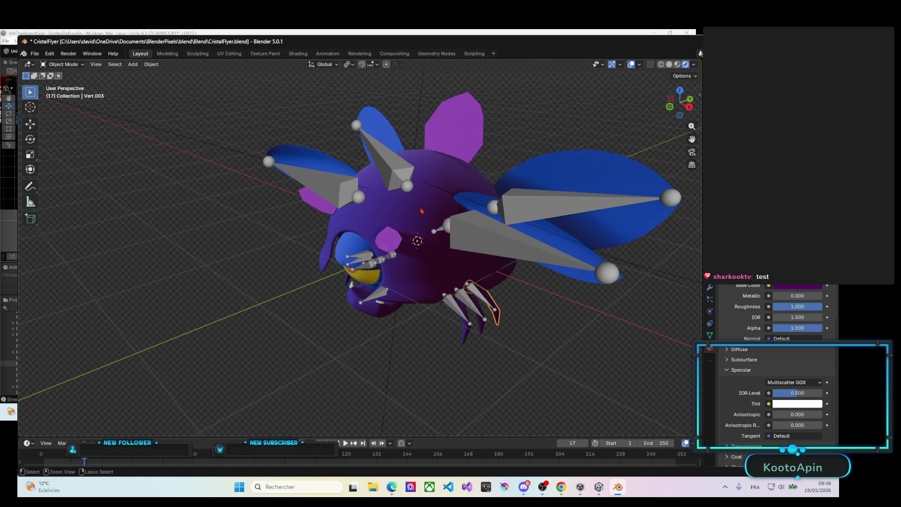
shift+click(417, 219)
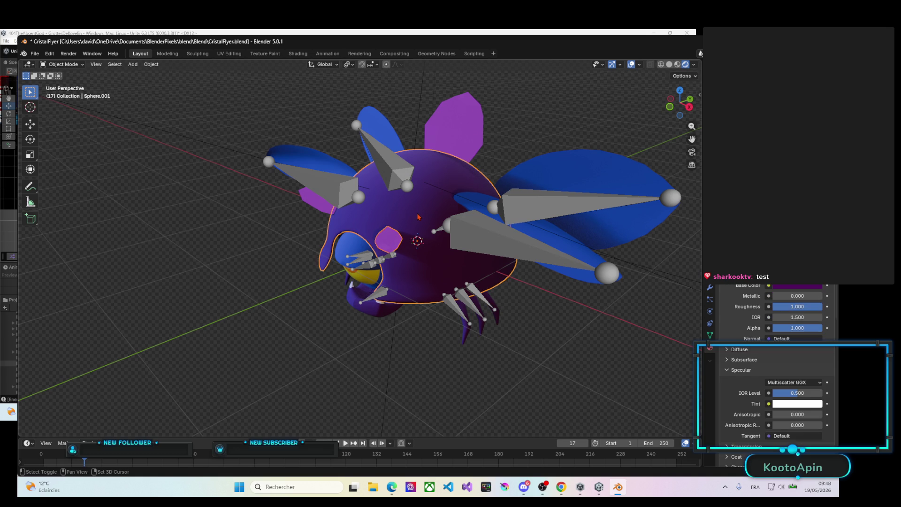
key(ctrl+p)
click(417, 217)
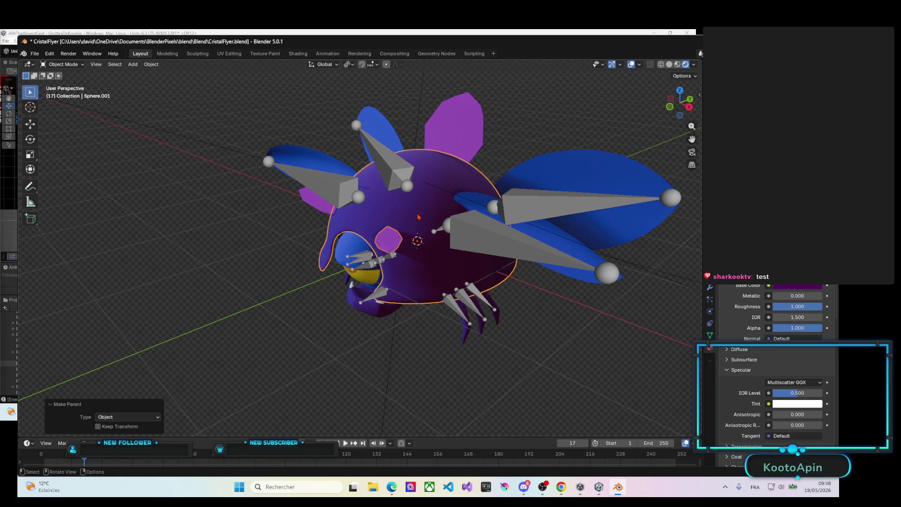
mouse_move(418, 218)
middle_down()
mouse_move(425, 206)
mouse_move(262, 219)
mouse_move(422, 160)
mouse_move(420, 223)
mouse_move(422, 186)
middle_up()
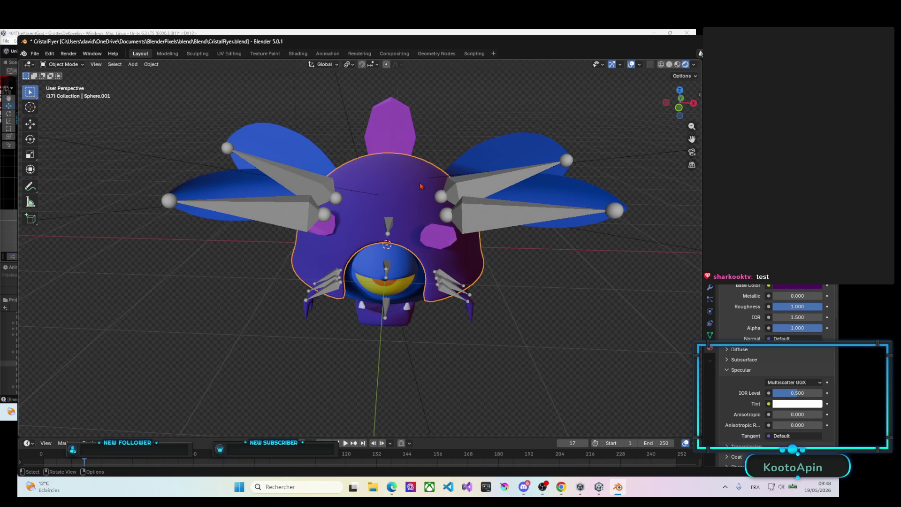
click(298, 54)
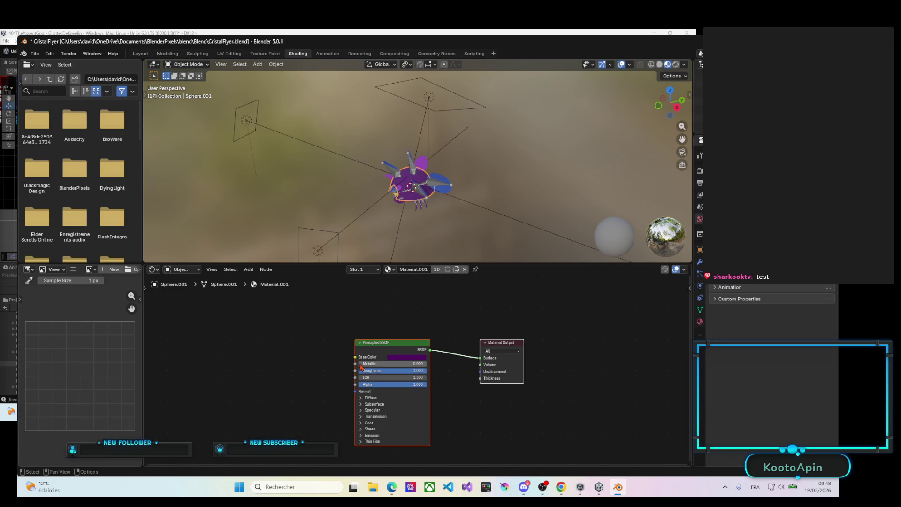
Step: Feed Material.001's Base Color from a new Image Texture named ScrabVolantCoquille (1024×1024)
drag(356, 357, 293, 340)
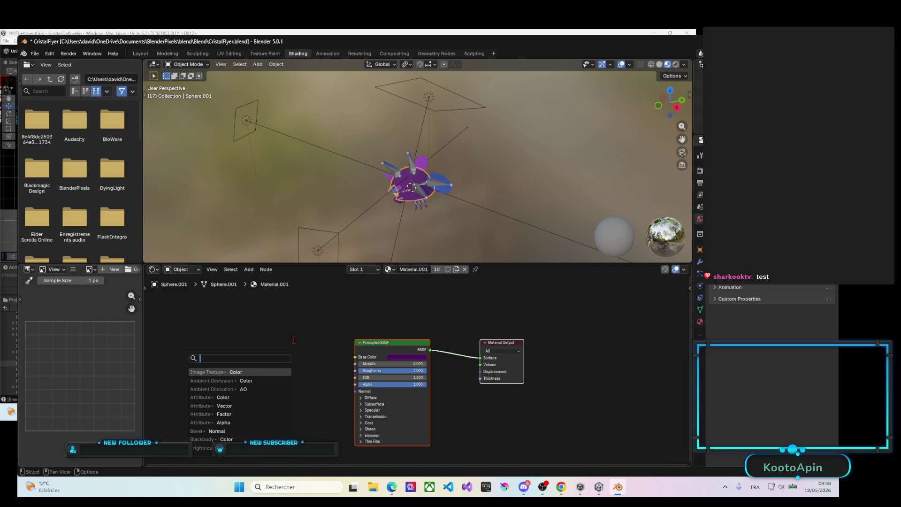
click(226, 372)
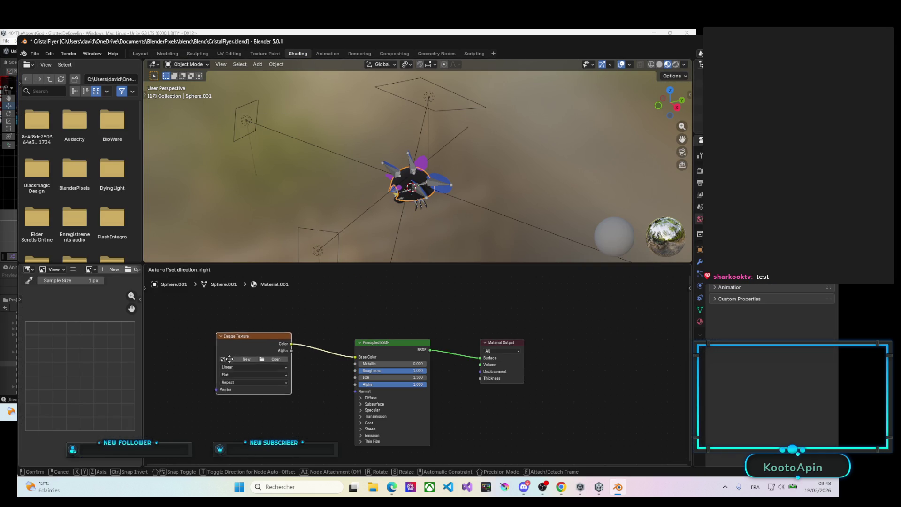
click(241, 359)
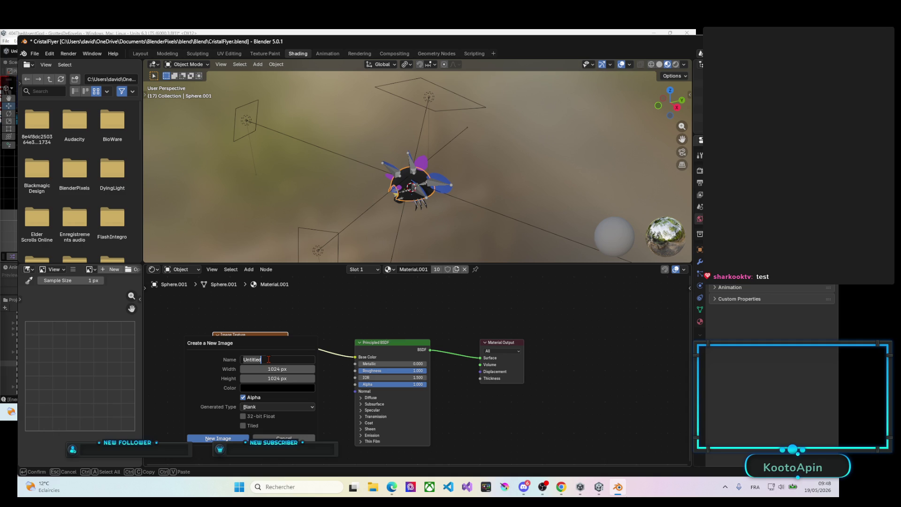
text(ScrabVolantCoquille)
key(Return)
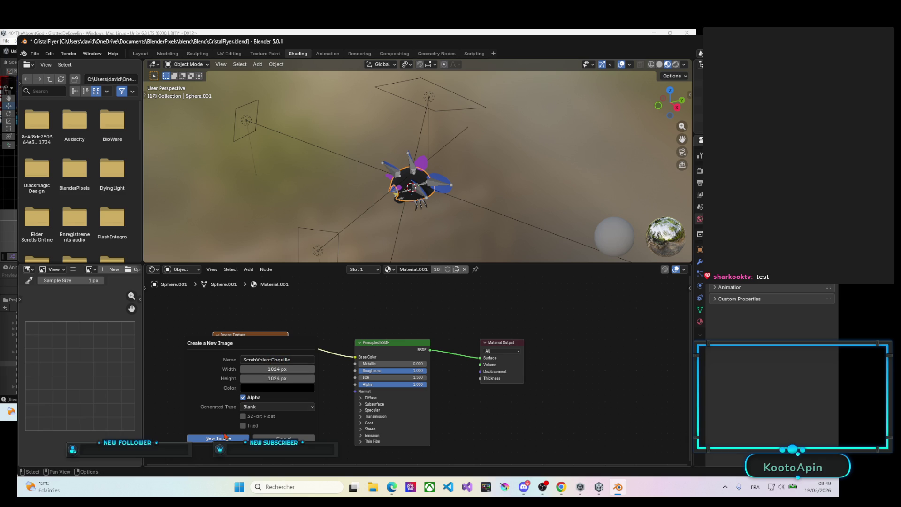
click(225, 438)
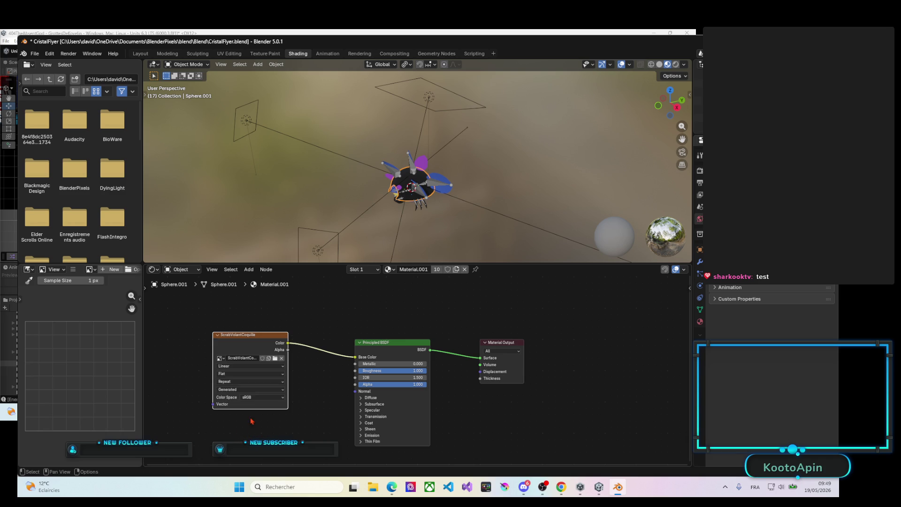
click(234, 55)
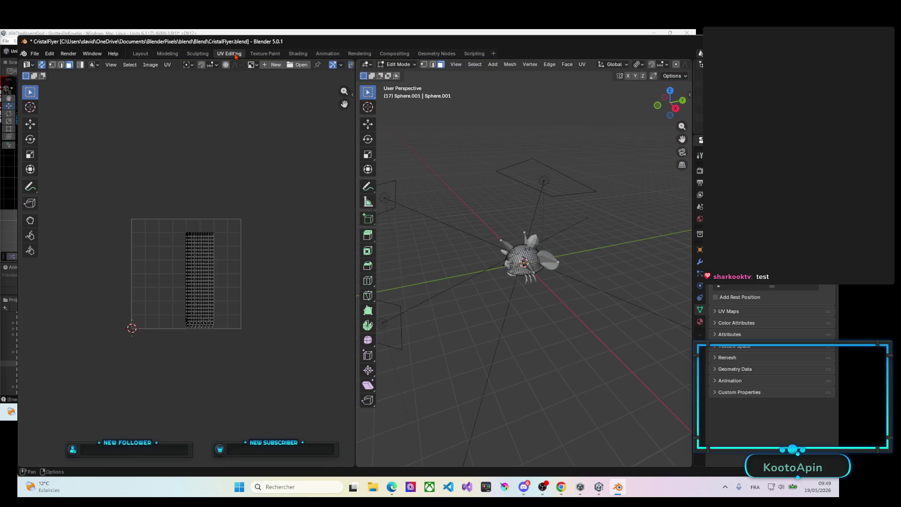
scroll(530, 267, up, 3)
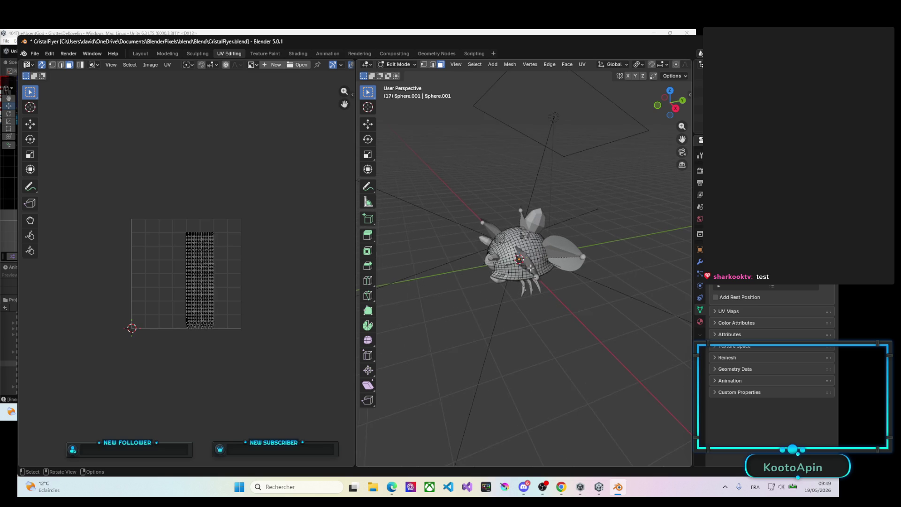
scroll(530, 267, up, 2)
Step: Unwrap the whole Sphere.001 mesh with Smart UV Project and save CristalFlyer.blend
key(a)
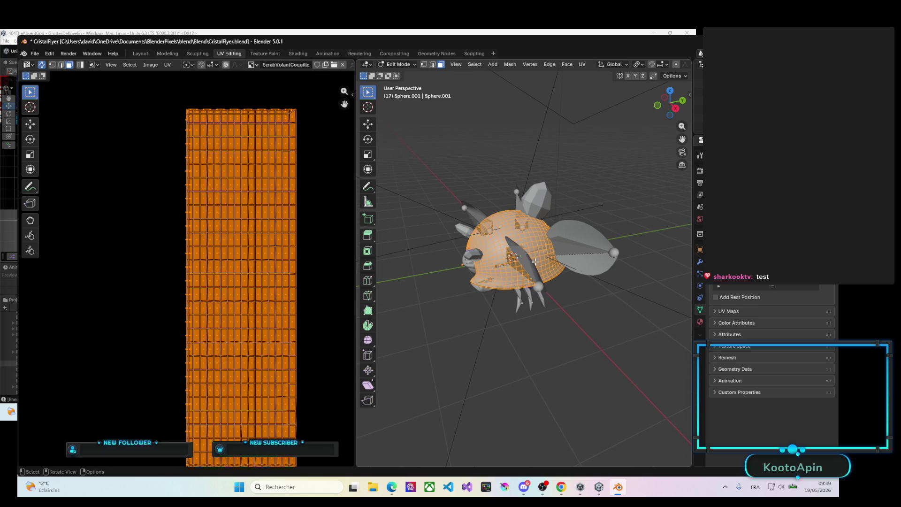
key(u)
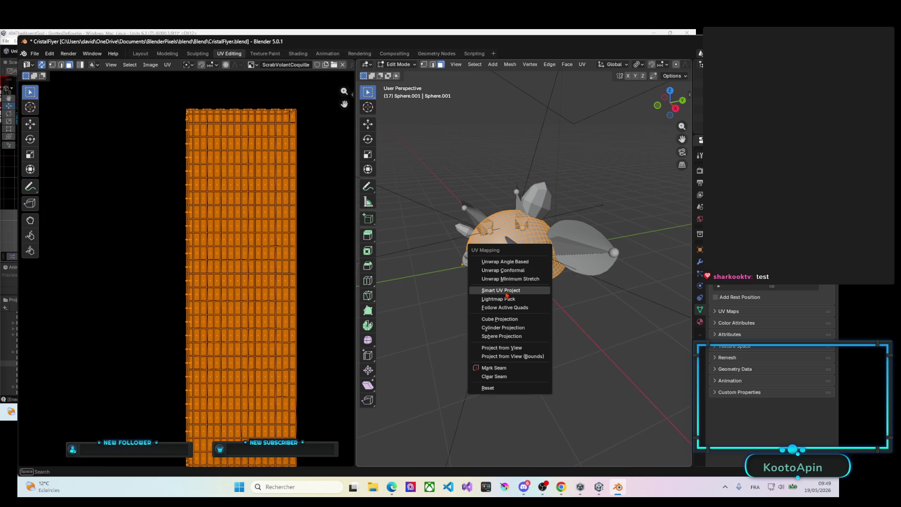
click(506, 293)
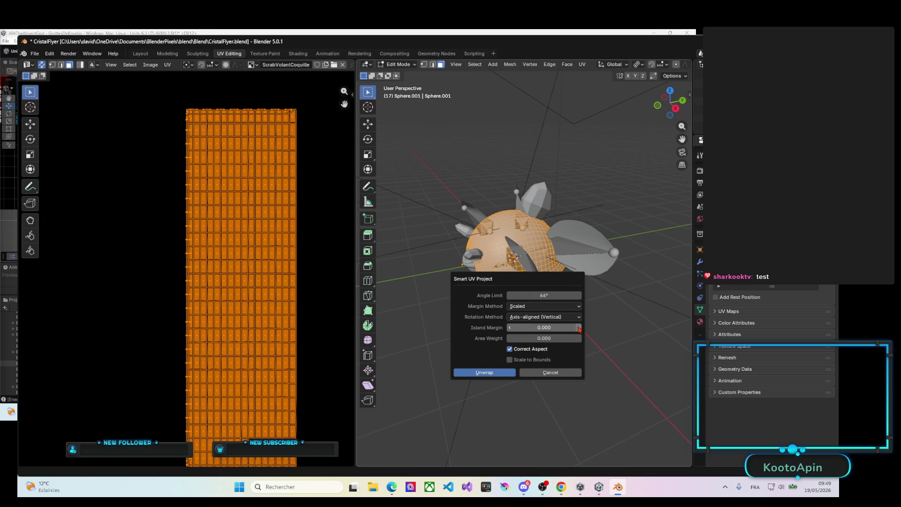
click(495, 371)
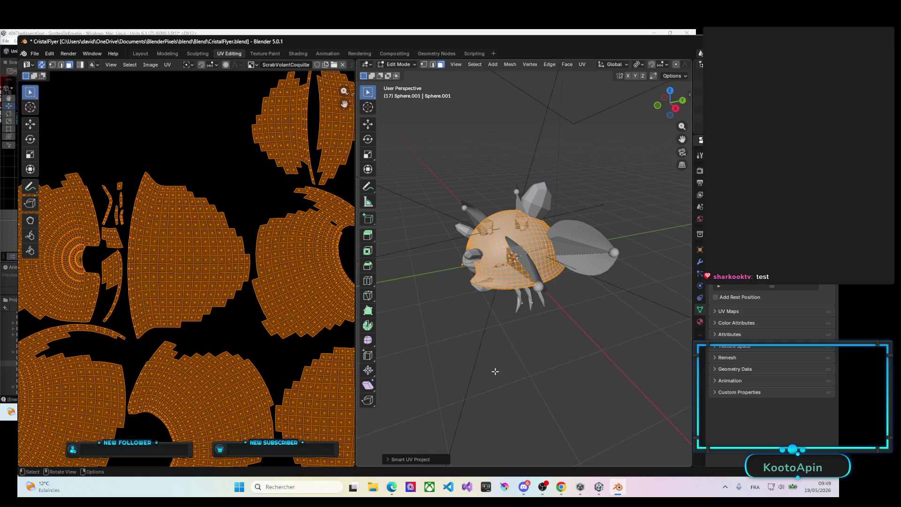
scroll(210, 308, down, 4)
key(ctrl+s)
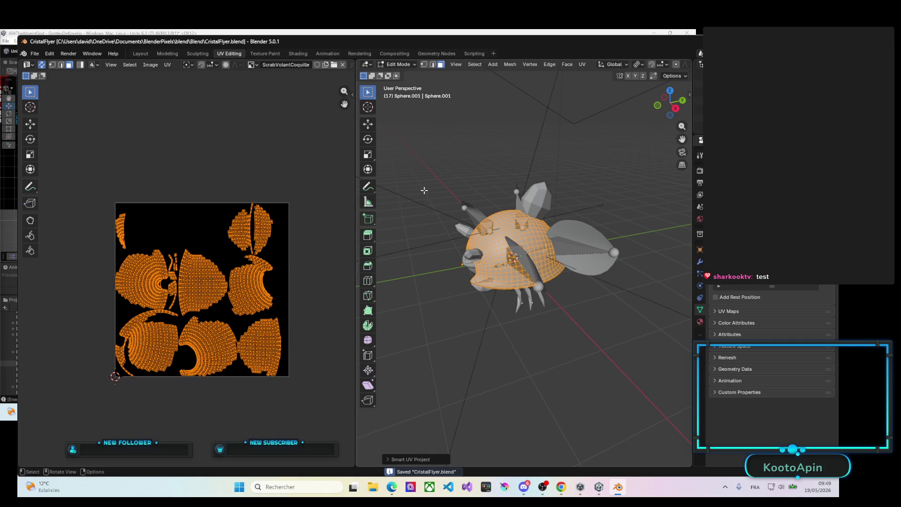
mouse_move(424, 190)
middle_down()
mouse_move(495, 186)
mouse_move(269, 57)
middle_up()
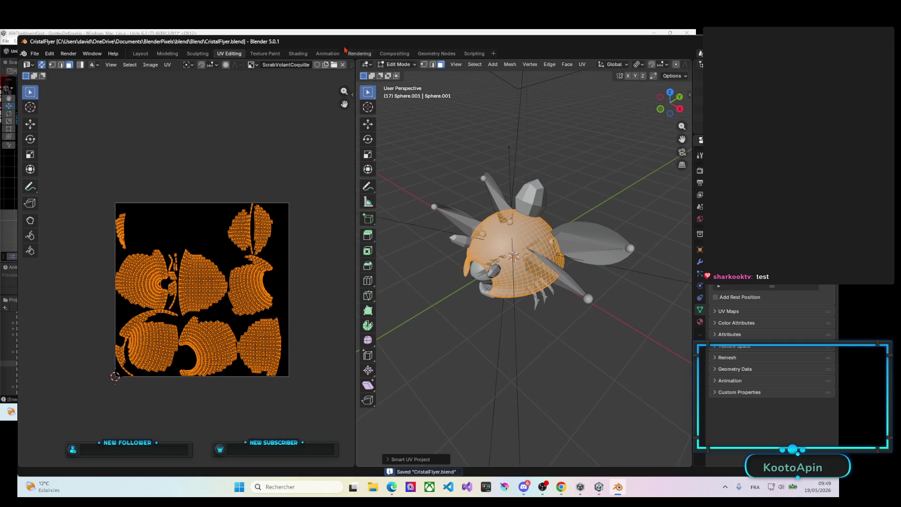
Step: Switch to the Texture Paint workspace, then bring the Twitch browser window to the front
click(270, 56)
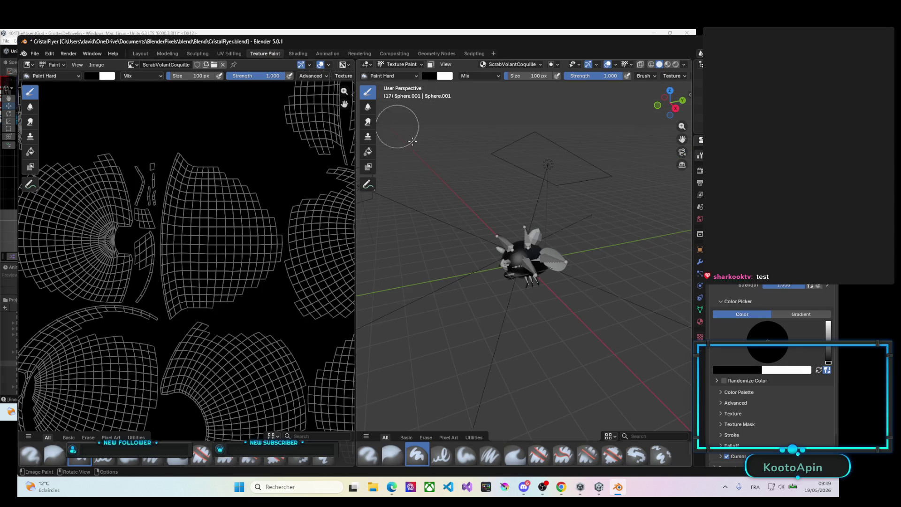
scroll(514, 254, up, 3)
scroll(563, 219, up, 5)
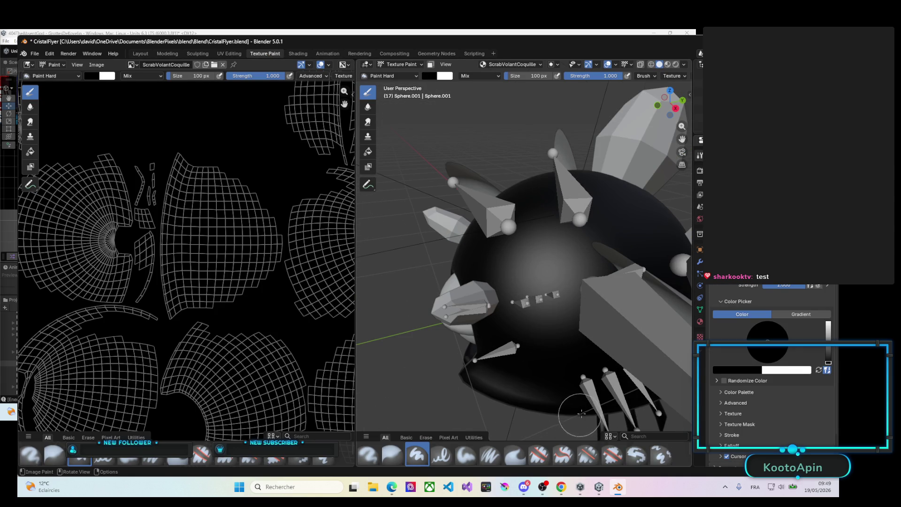
key(alt+Tab)
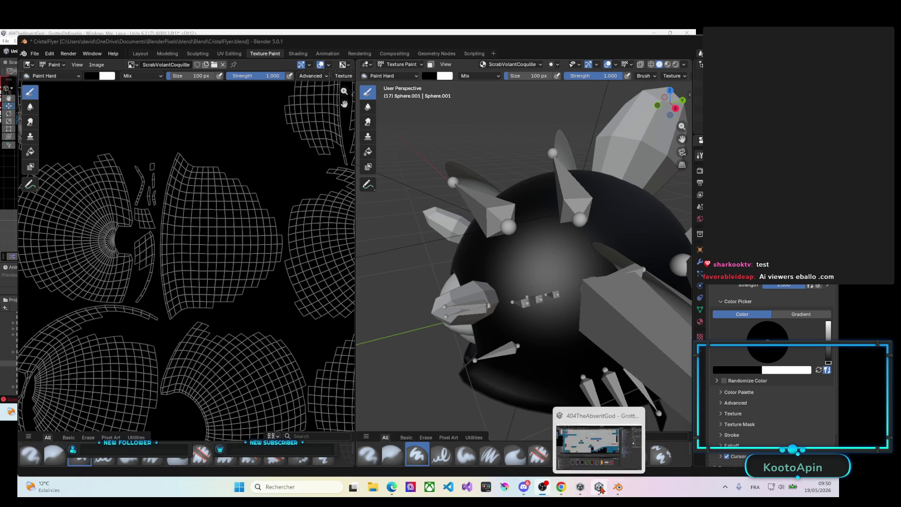
mouse_move(617, 487)
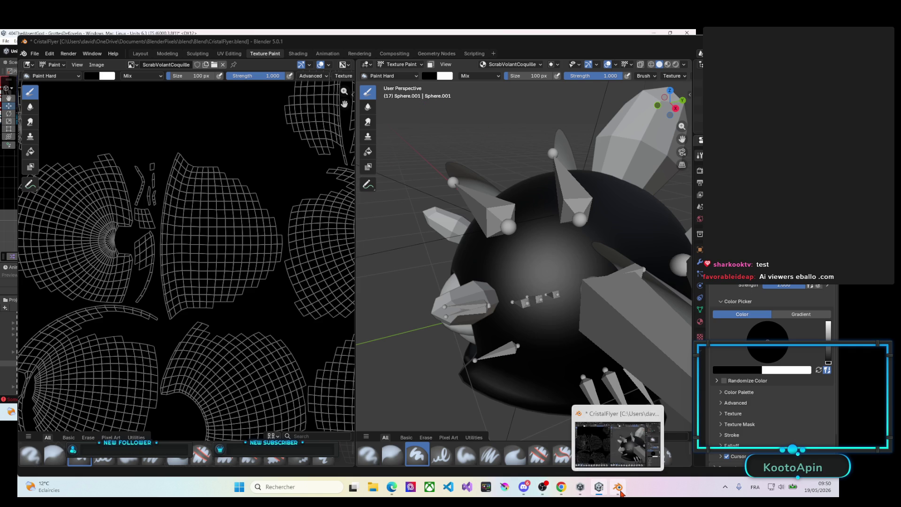
click(619, 493)
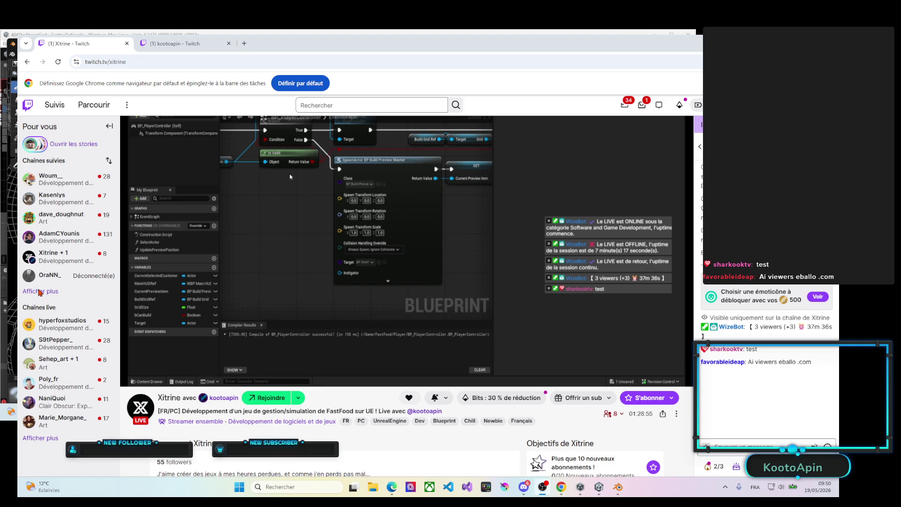
Step: Bring up OBS's Ajouter une source list of source types over the stream preview
right_click(30, 395)
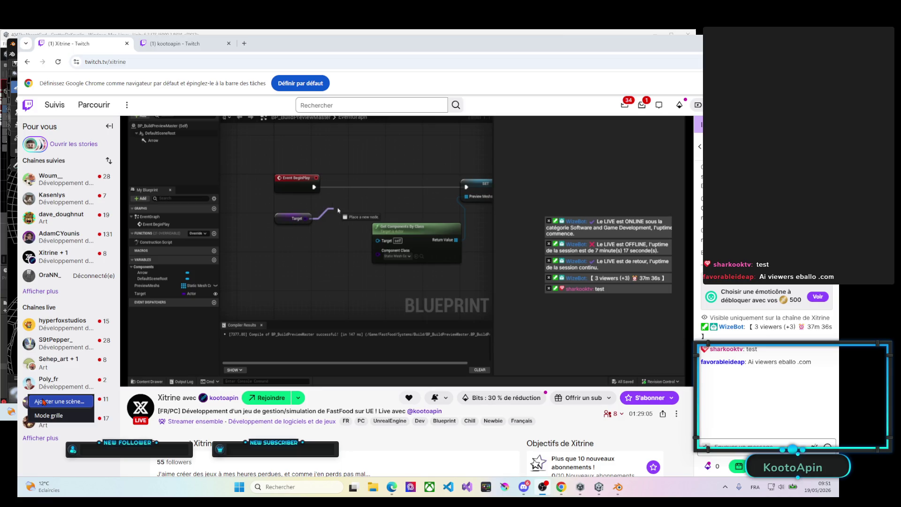
key(Escape)
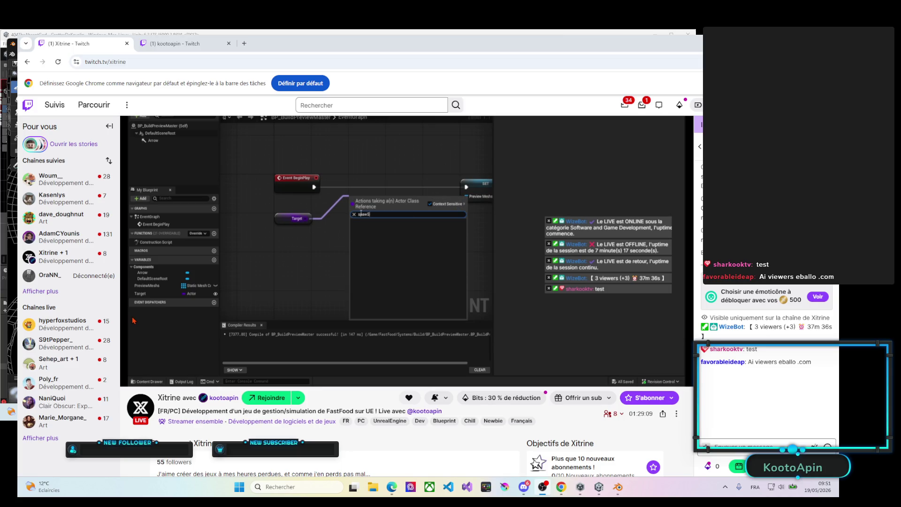
right_click(157, 315)
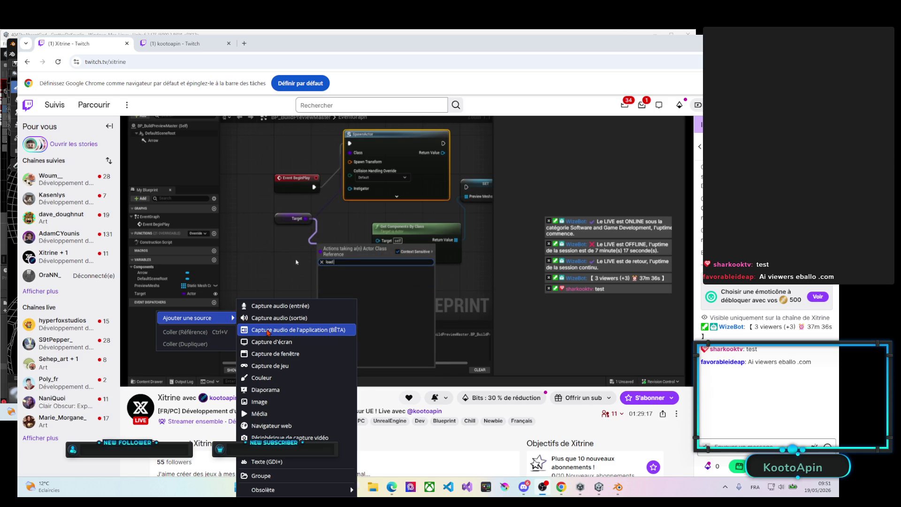
mouse_move(188, 317)
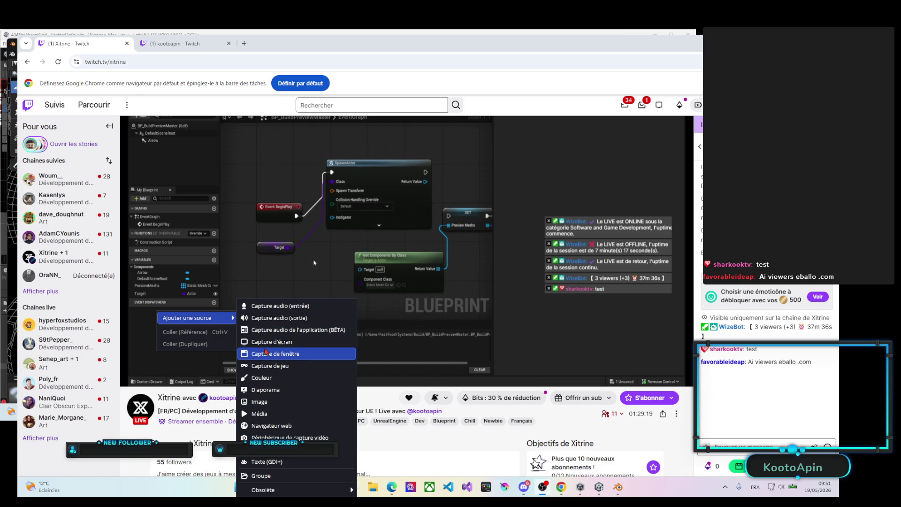
click(390, 250)
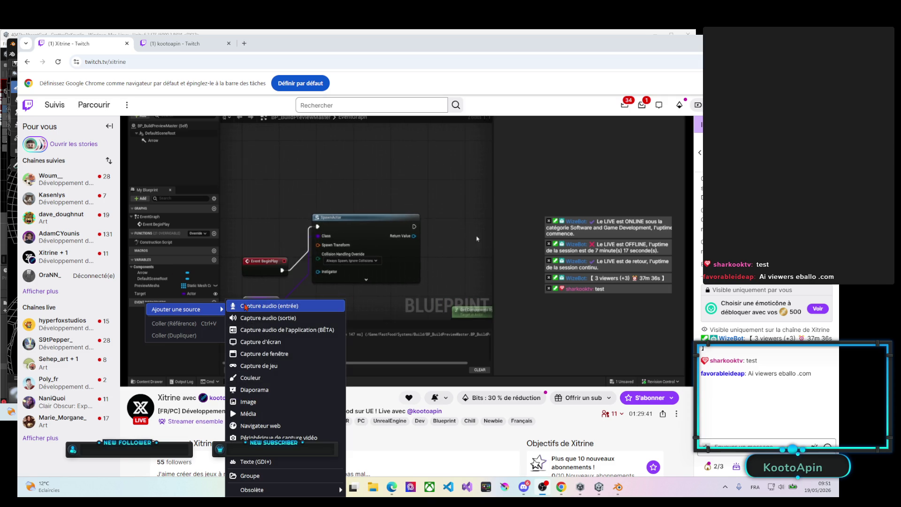
click(260, 343)
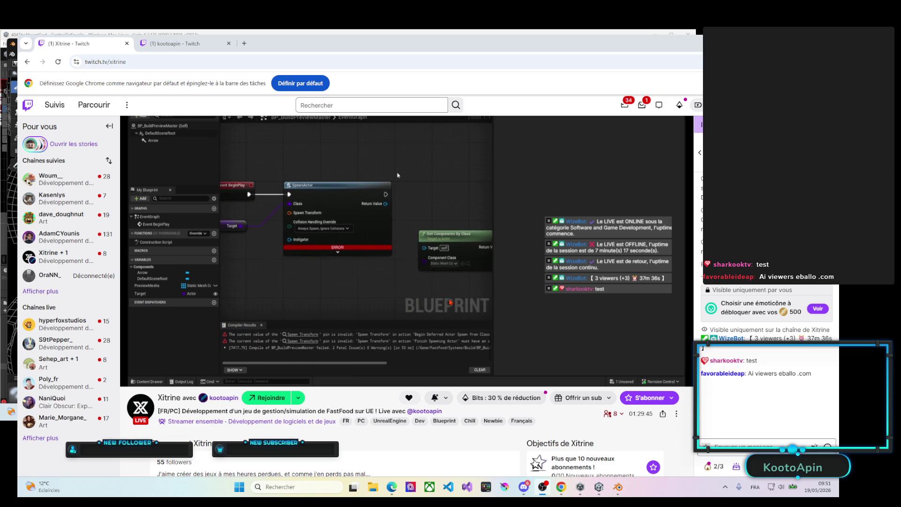
right_click(144, 305)
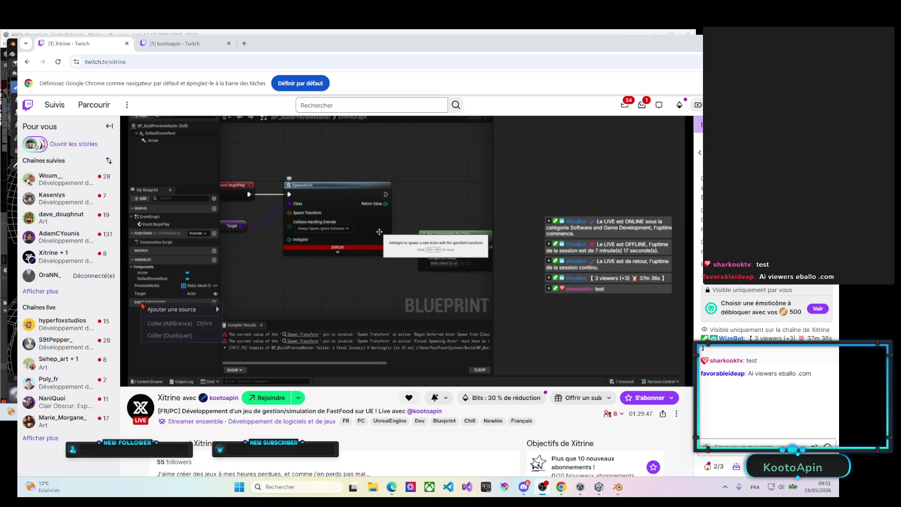
click(133, 301)
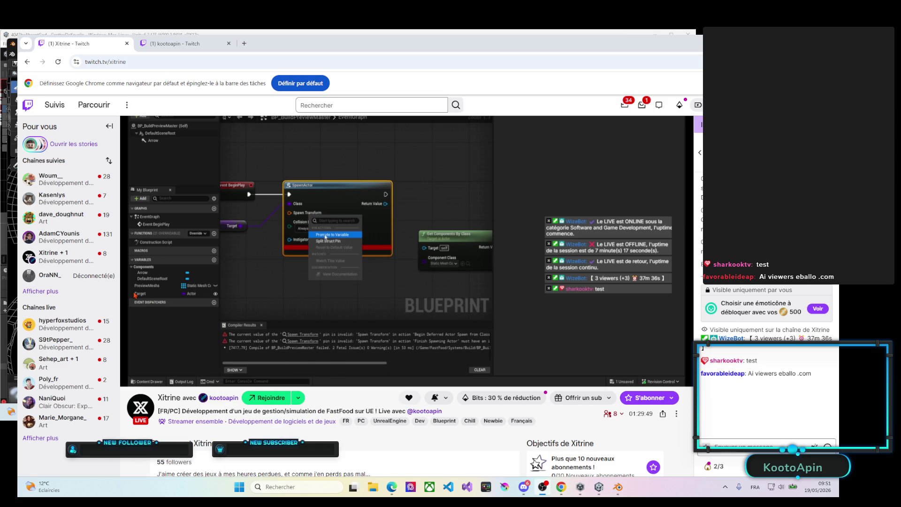
right_click(131, 298)
mouse_move(169, 303)
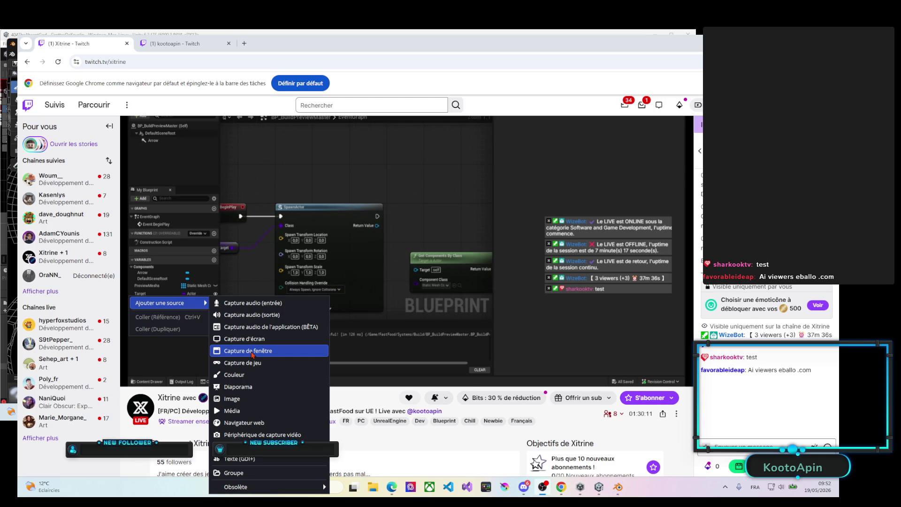
Step: Add a window capture of the Blender Texture Paint session to the OBS scene
click(252, 354)
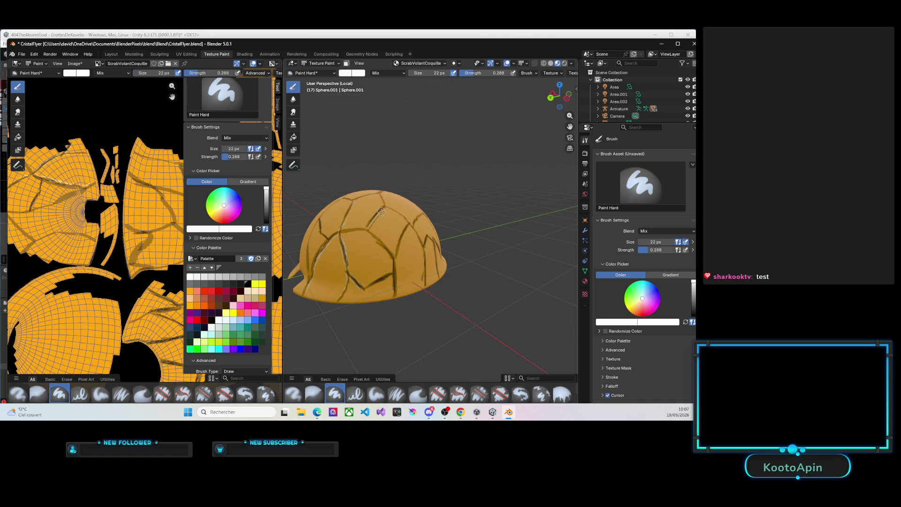
Step: Paint more dark crack detail and a light mark on the orange dome shell
drag(379, 211, 377, 210)
drag(355, 227, 358, 226)
drag(342, 229, 343, 232)
drag(371, 287, 368, 290)
Step: Extend a dark crack line down the dome's left side with the Paint Hard brush
drag(541, 103, 574, 105)
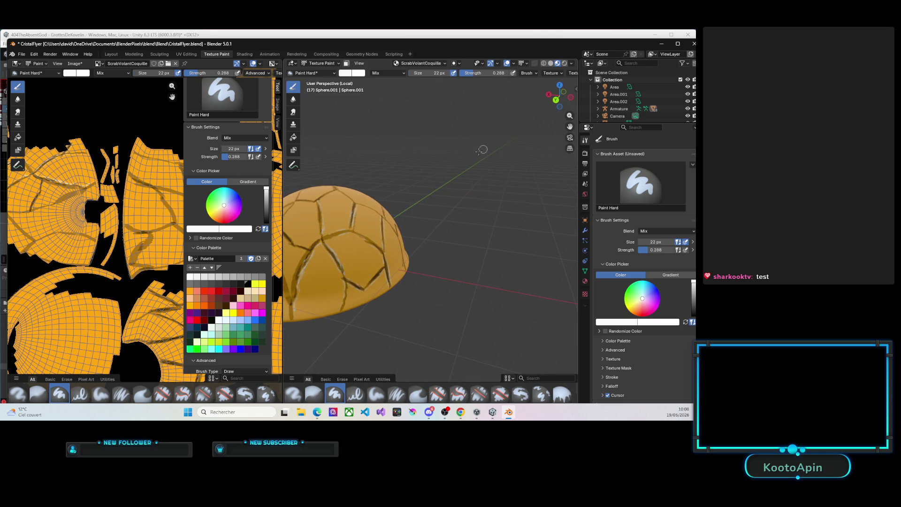
shift+middle_drag(435, 182, 505, 186)
scroll(427, 202, up, 4)
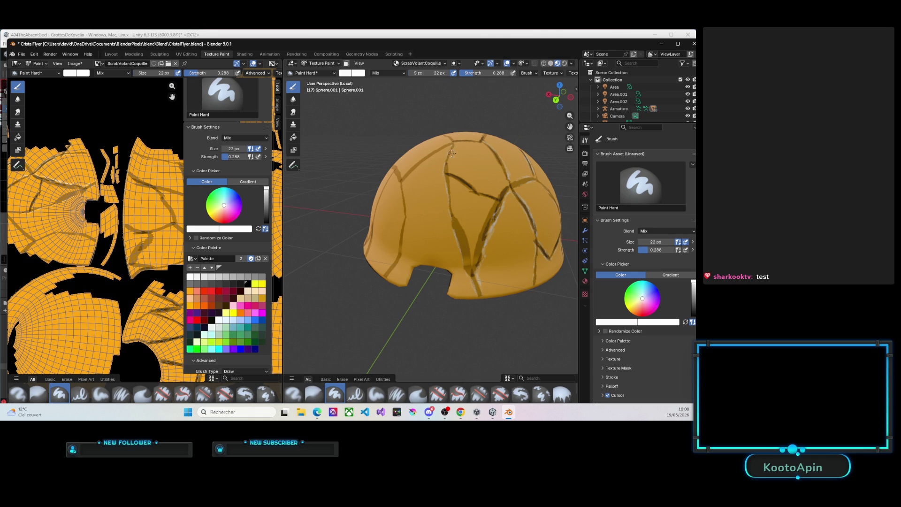
mouse_move(450, 153)
mouse_down()
mouse_move(449, 172)
mouse_move(491, 208)
mouse_move(473, 258)
mouse_move(491, 207)
mouse_up()
drag(454, 181, 470, 245)
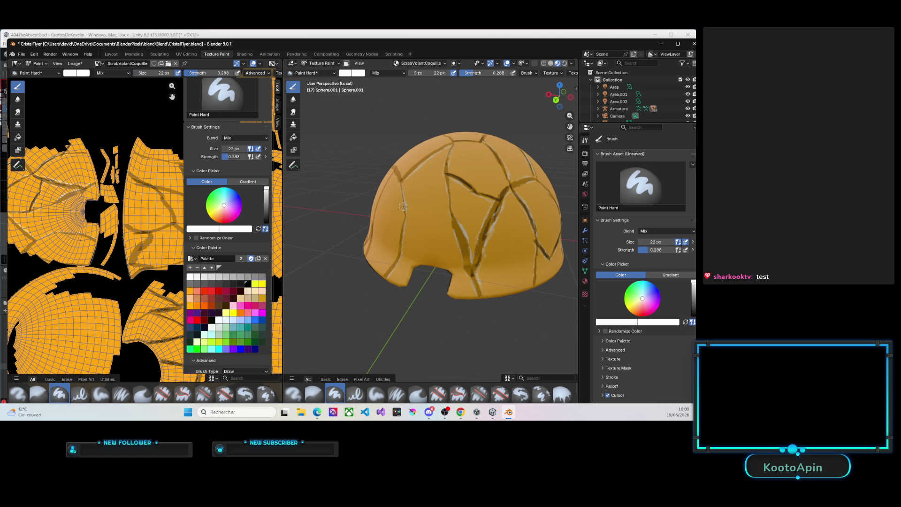
drag(404, 214, 399, 251)
Step: Dab dark paint at the dome's lower left and re-isolate the shell in Local view
click(392, 271)
key(KP_Divide)
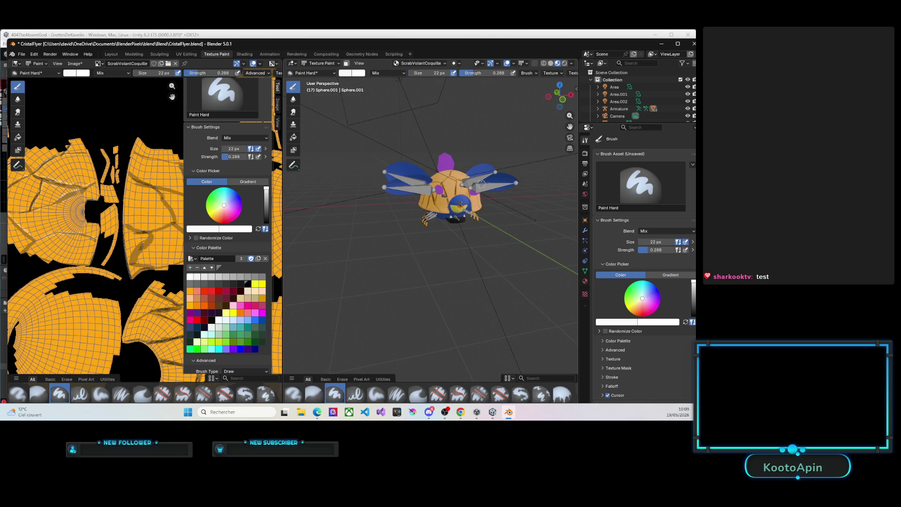
key(KP_Divide)
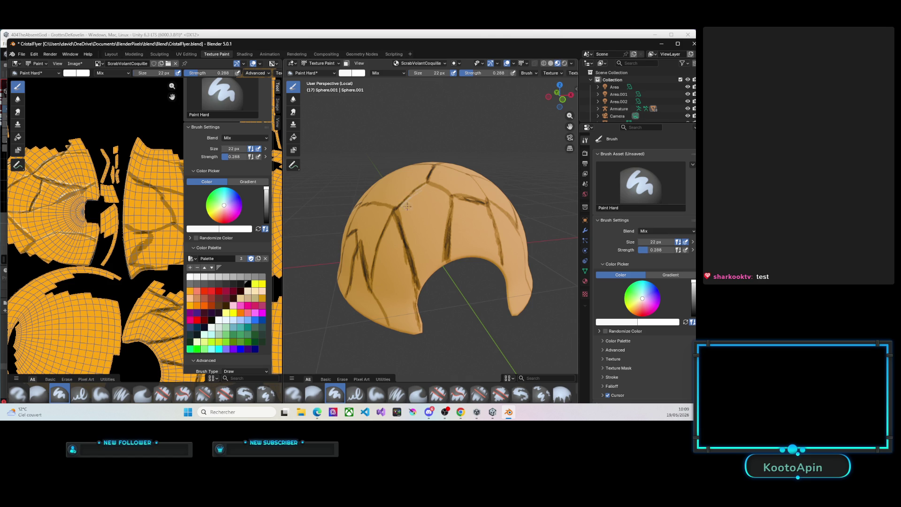
Step: Paint a light highlight streak along the crack and new dark strokes on the shell's left side
drag(399, 213, 418, 279)
drag(381, 245, 375, 268)
mouse_move(379, 289)
mouse_down()
mouse_move(385, 313)
mouse_move(373, 298)
mouse_move(385, 318)
mouse_up()
drag(358, 253, 363, 267)
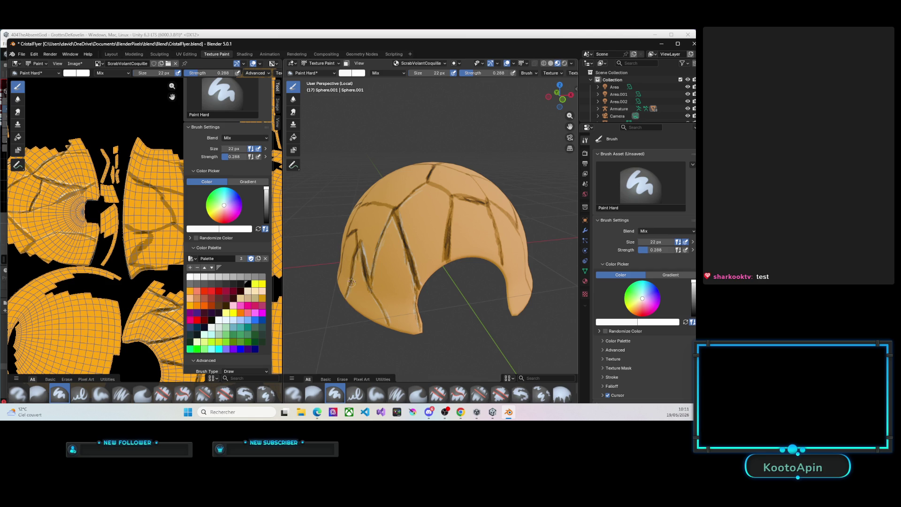
Step: Darken the cracks on the dome's left side, the down-right segment and the one below the top
drag(356, 248, 345, 288)
mouse_move(437, 188)
mouse_down()
mouse_move(449, 198)
mouse_move(444, 232)
mouse_up()
mouse_move(452, 211)
mouse_down()
mouse_move(449, 241)
mouse_move(451, 228)
mouse_up()
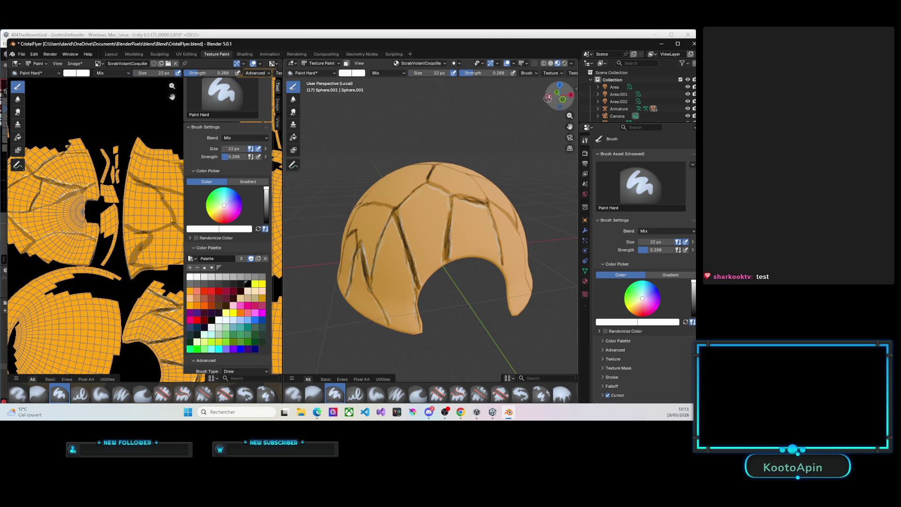
drag(560, 97, 493, 148)
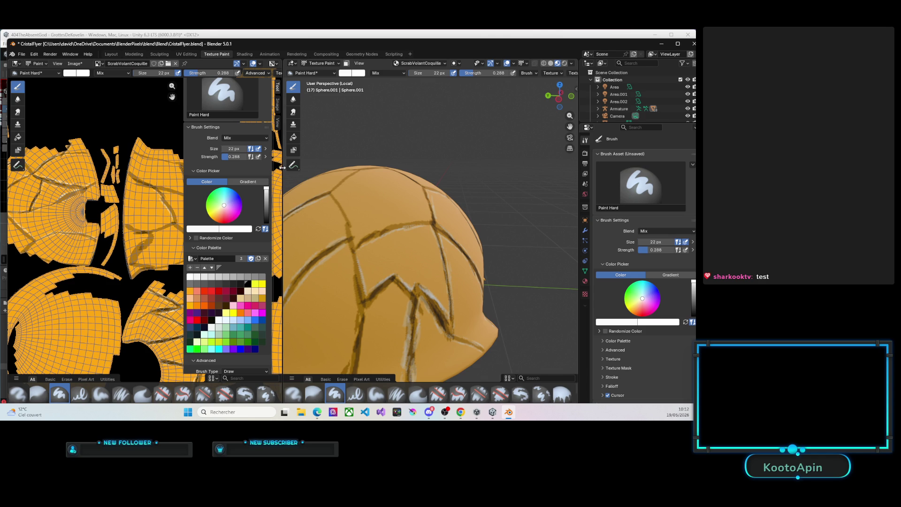
Step: Widen the UV texture editor and hide its side panel
drag(281, 163, 459, 163)
key(n)
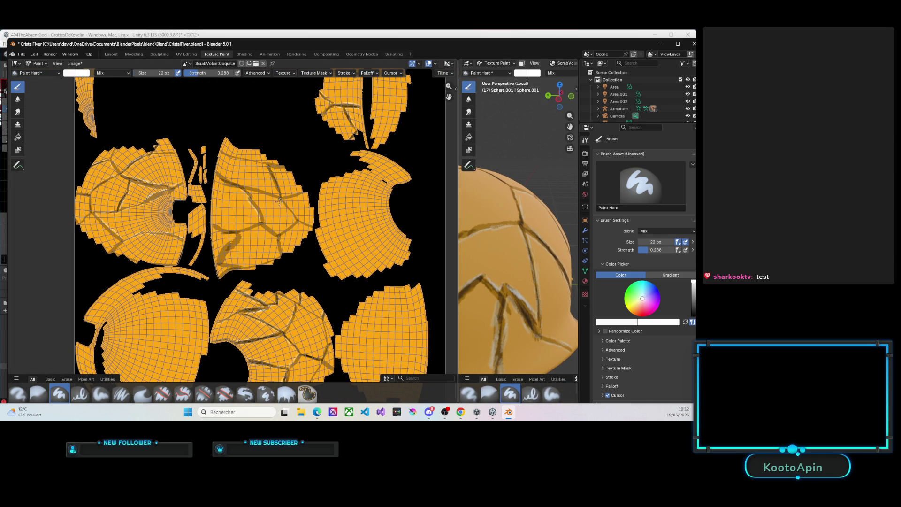
scroll(283, 204, up, 2)
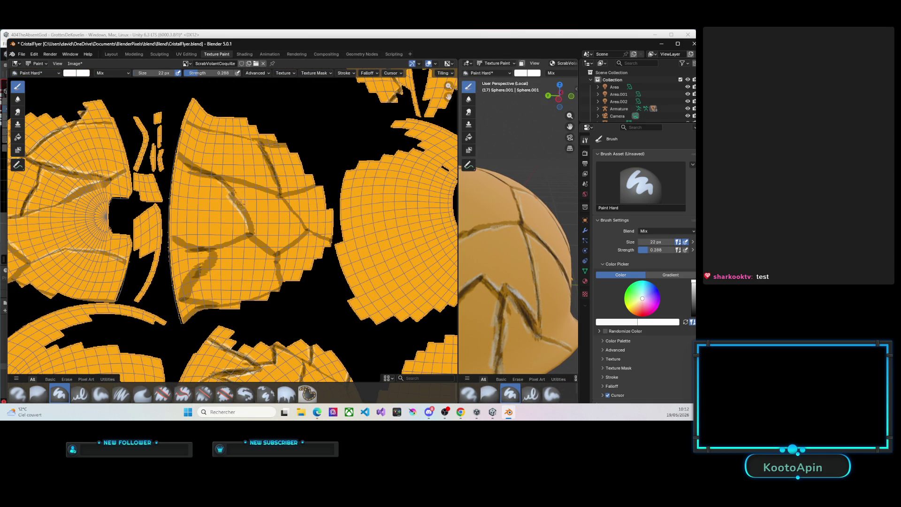
Step: Extend the white highlight along the crack edge on the texture, then widen the 3D view and darken a crack spot
drag(240, 200, 251, 219)
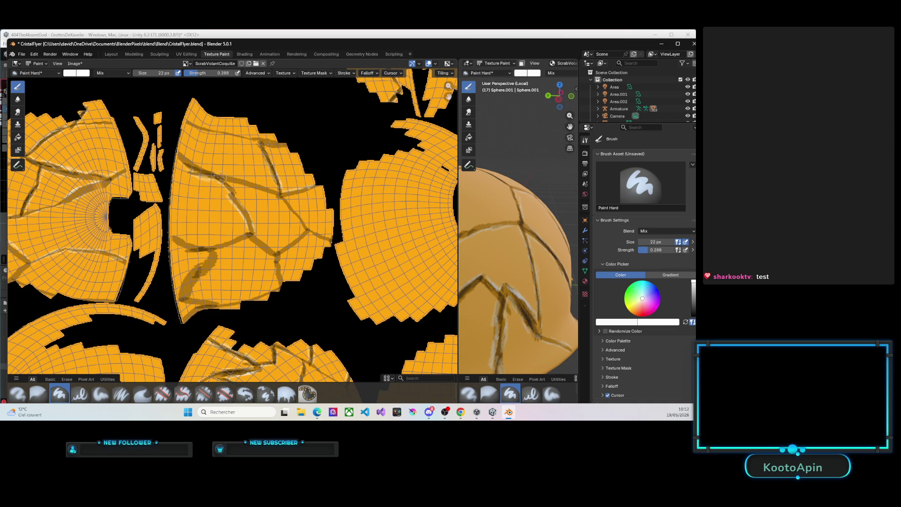
scroll(227, 166, down, 3)
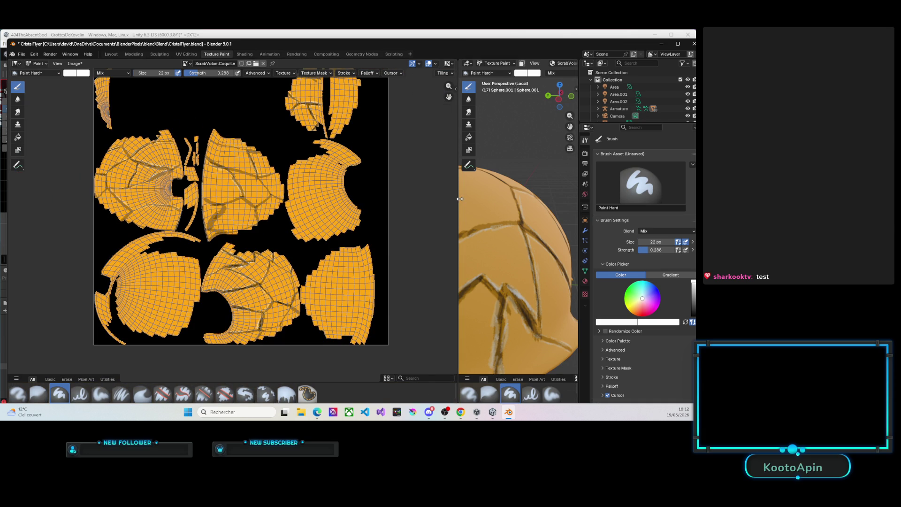
drag(459, 200, 232, 190)
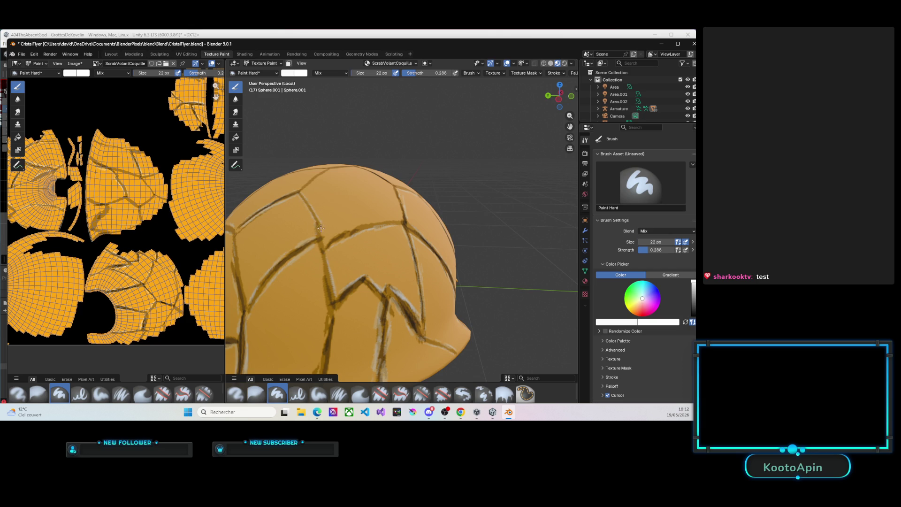
drag(321, 241, 323, 241)
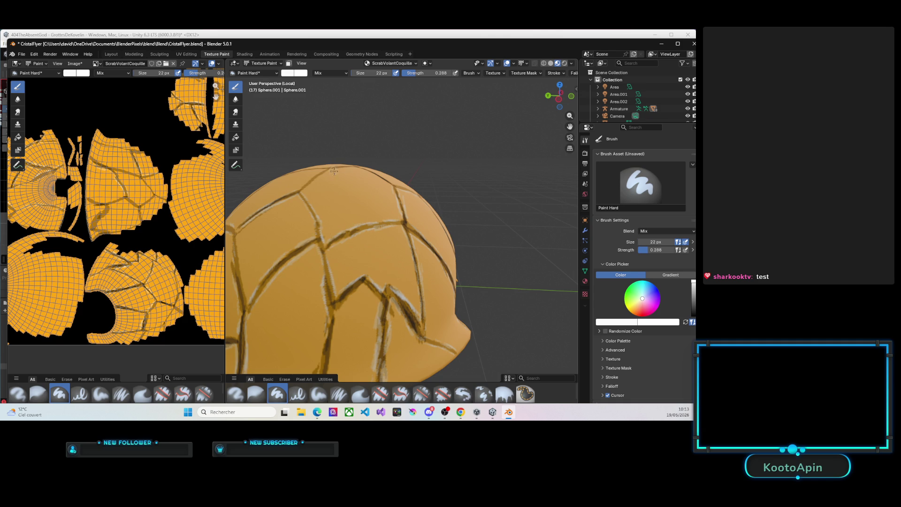
drag(559, 95, 550, 97)
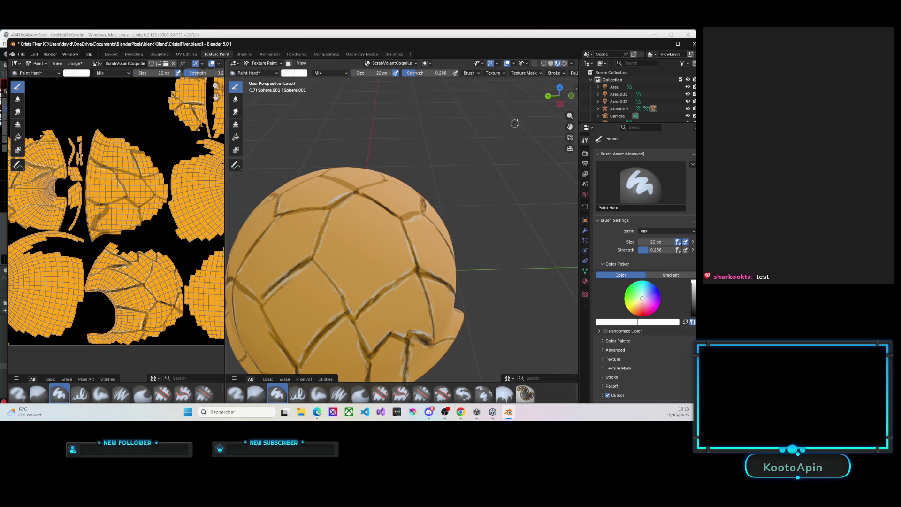
drag(560, 94, 363, 176)
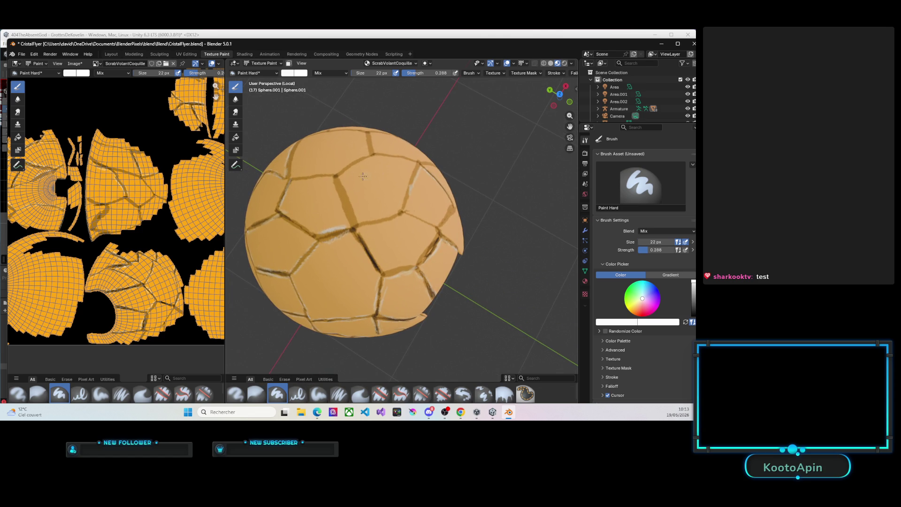
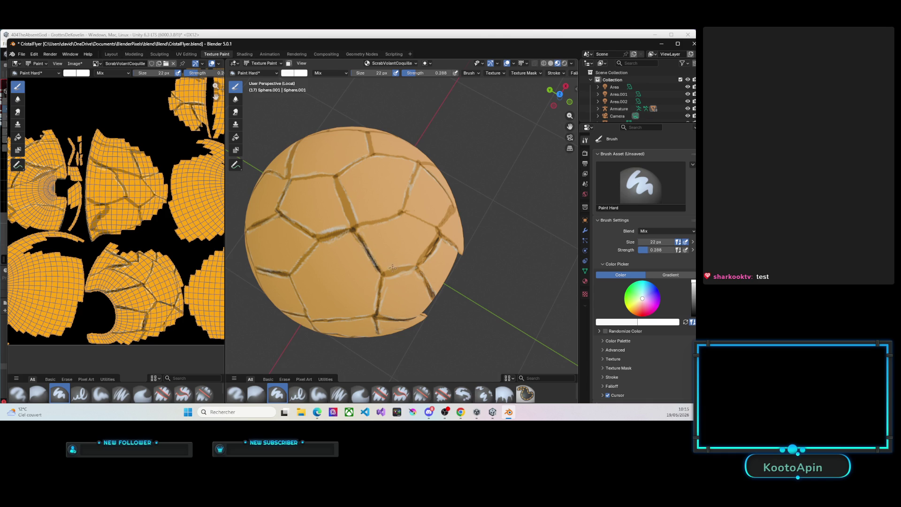
Step: Darken an existing crack and paint a new pale crack line on the shell sphere
mouse_move(391, 269)
mouse_down()
mouse_move(429, 250)
mouse_move(421, 255)
mouse_up()
drag(557, 95, 553, 93)
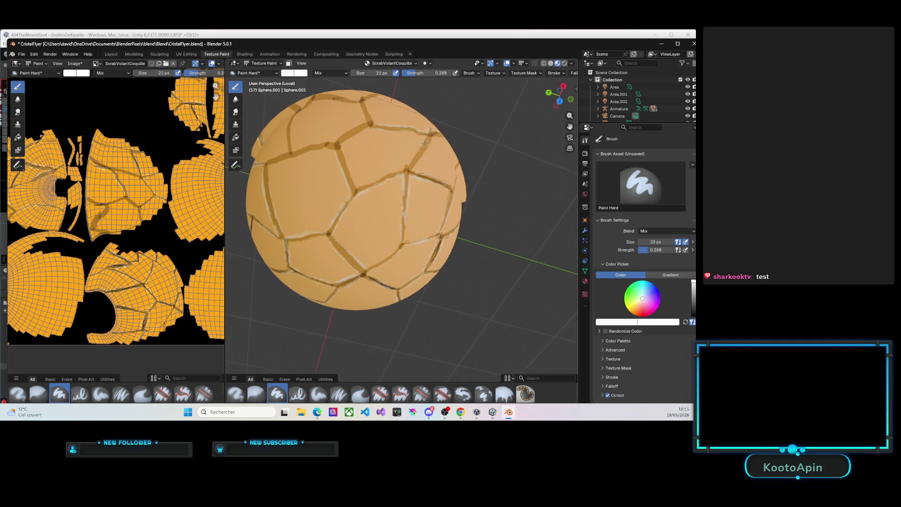
drag(426, 136, 422, 139)
drag(337, 146, 355, 182)
mouse_move(312, 149)
mouse_down()
mouse_move(270, 163)
mouse_move(367, 121)
mouse_move(300, 149)
mouse_move(340, 136)
mouse_up()
Step: Paint along the top crack and darken the crack near the sphere's upper right edge
mouse_move(360, 101)
mouse_down()
mouse_move(367, 121)
mouse_move(367, 109)
mouse_up()
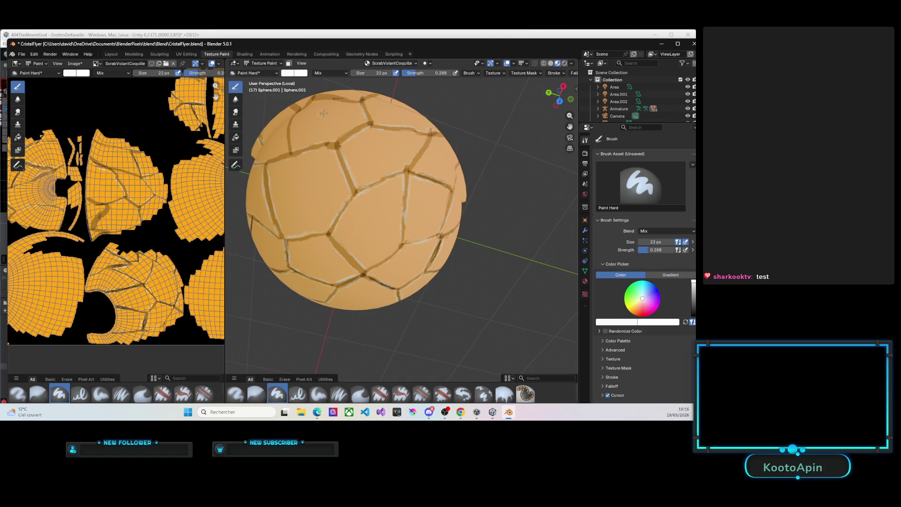
drag(434, 140, 431, 141)
drag(551, 95, 568, 115)
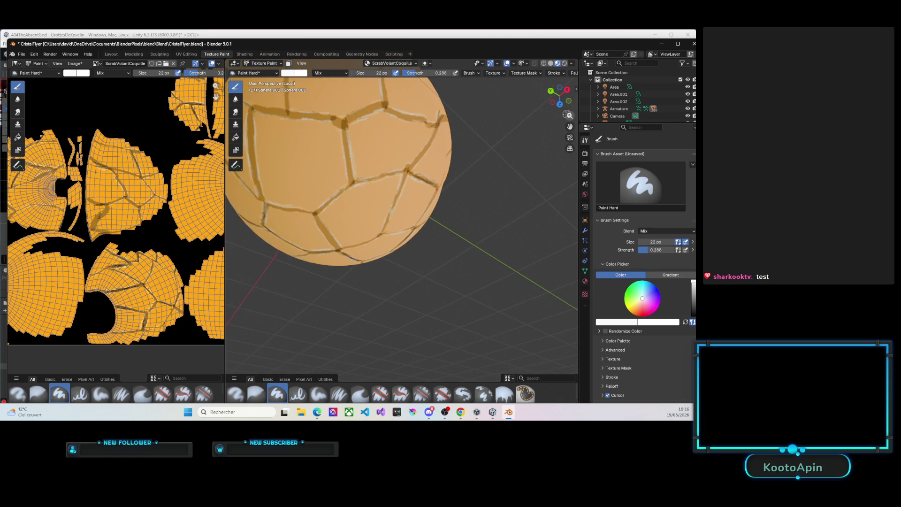
Step: Add faint light paint dabs along the top crack of the shell from a new viewing angle
middle_drag(425, 159, 425, 235)
scroll(374, 171, down, 2)
scroll(363, 141, up, 2)
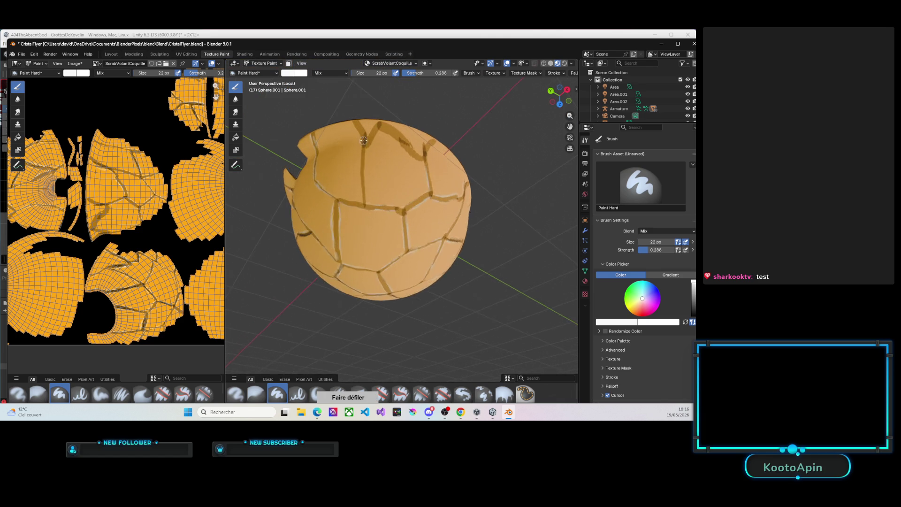
scroll(364, 141, up, 1)
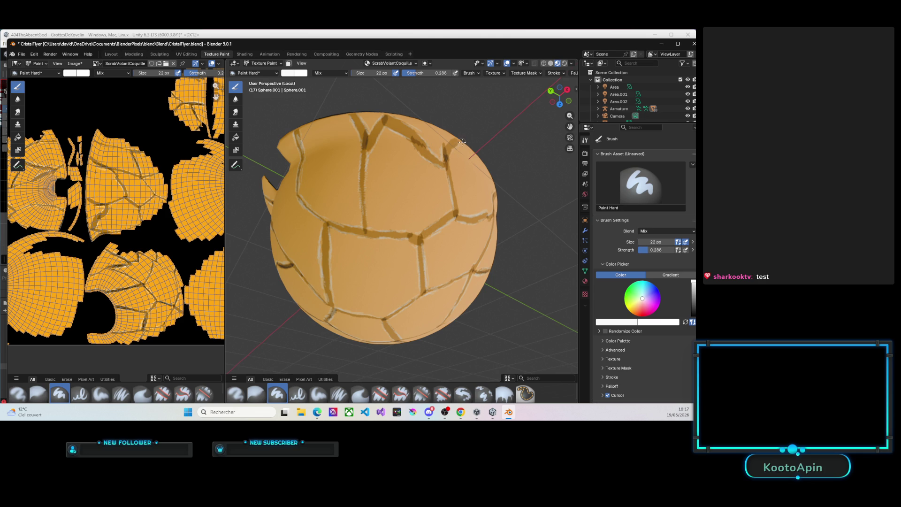
drag(451, 141, 462, 140)
drag(457, 205, 458, 213)
mouse_move(559, 93)
mouse_down()
mouse_move(650, 89)
mouse_move(493, 113)
mouse_up()
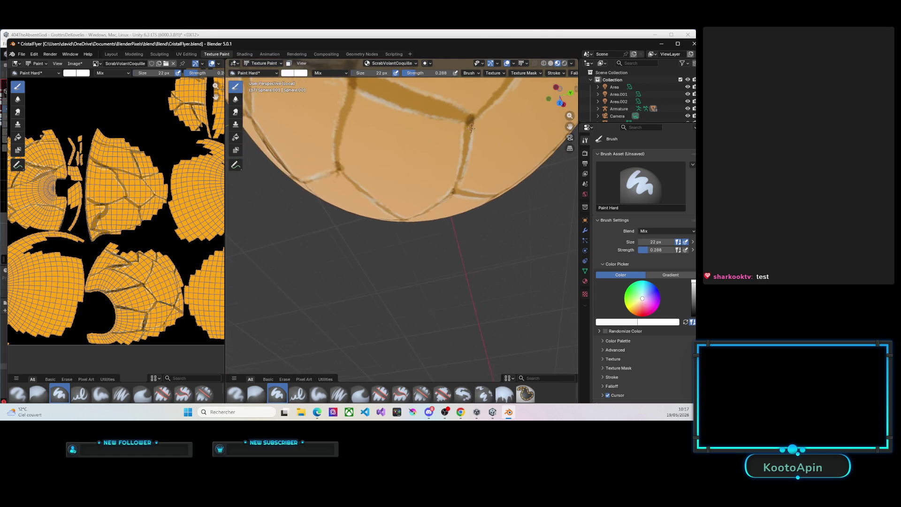
scroll(429, 134, down, 3)
Step: From a lower side view, repaint and lighten the cracks on the bowl's side and rim
drag(560, 94, 552, 158)
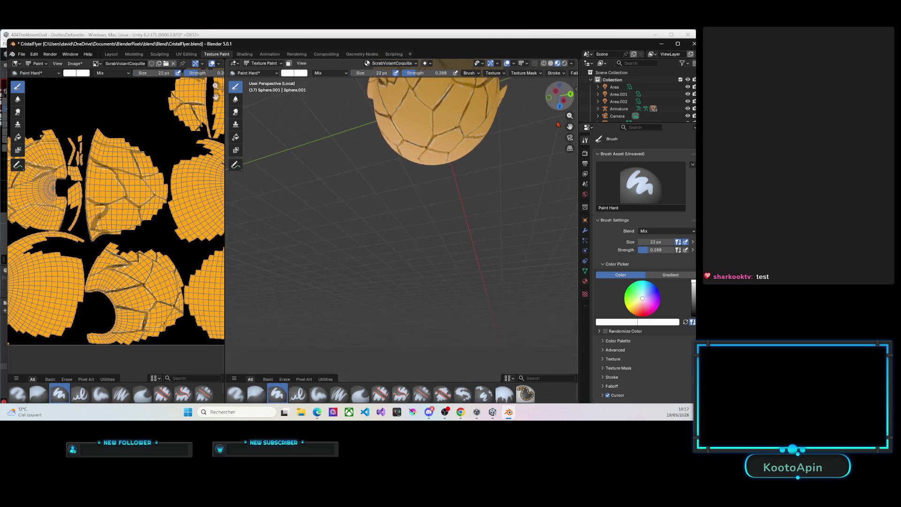
scroll(441, 106, up, 2)
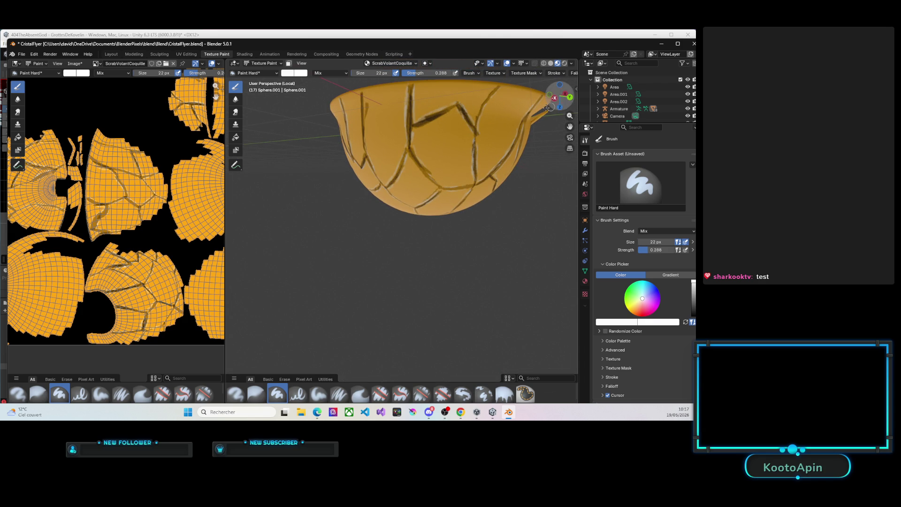
scroll(439, 245, down, 3)
middle_drag(445, 265, 437, 200)
scroll(475, 168, up, 3)
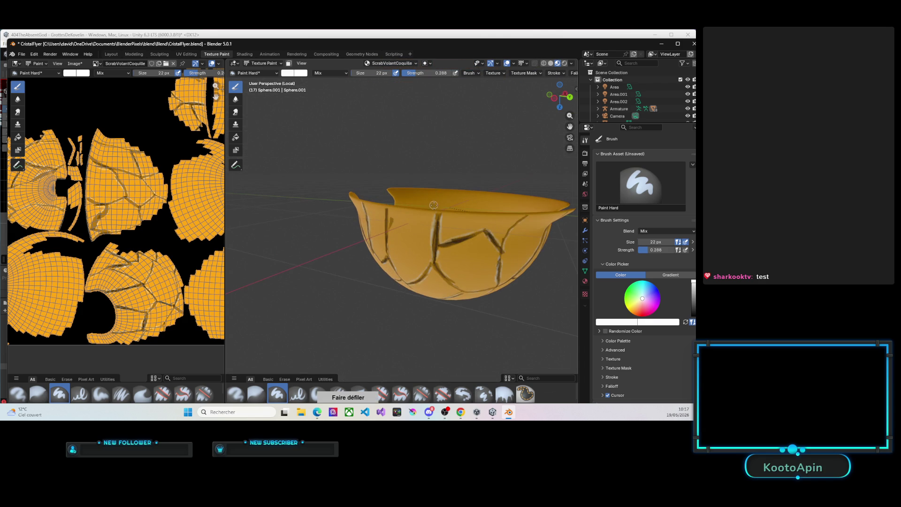
drag(563, 98, 558, 103)
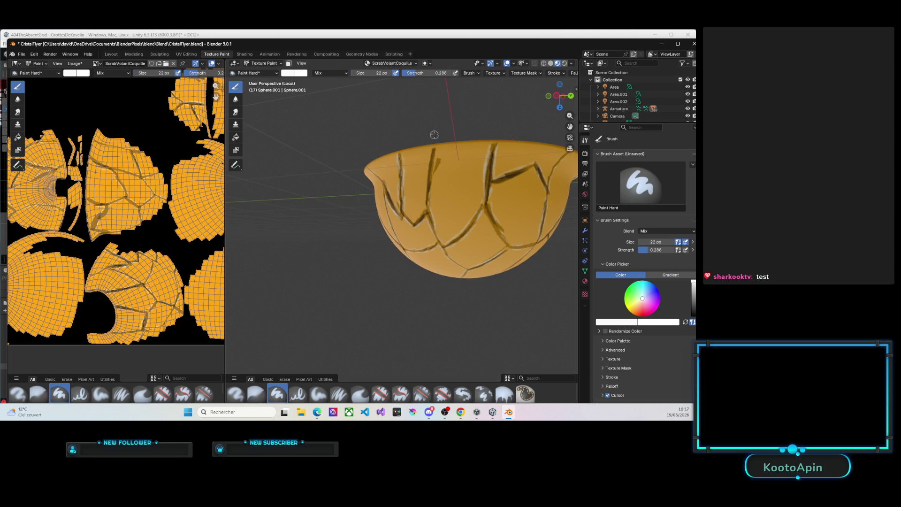
click(433, 148)
mouse_move(427, 176)
mouse_down()
mouse_move(426, 205)
mouse_move(427, 186)
mouse_up()
drag(426, 208, 419, 217)
mouse_move(442, 161)
mouse_down()
mouse_move(433, 186)
mouse_move(436, 156)
mouse_up()
Step: From another angle, extend and darken the long crack toward the shell's upper left
drag(550, 99, 559, 97)
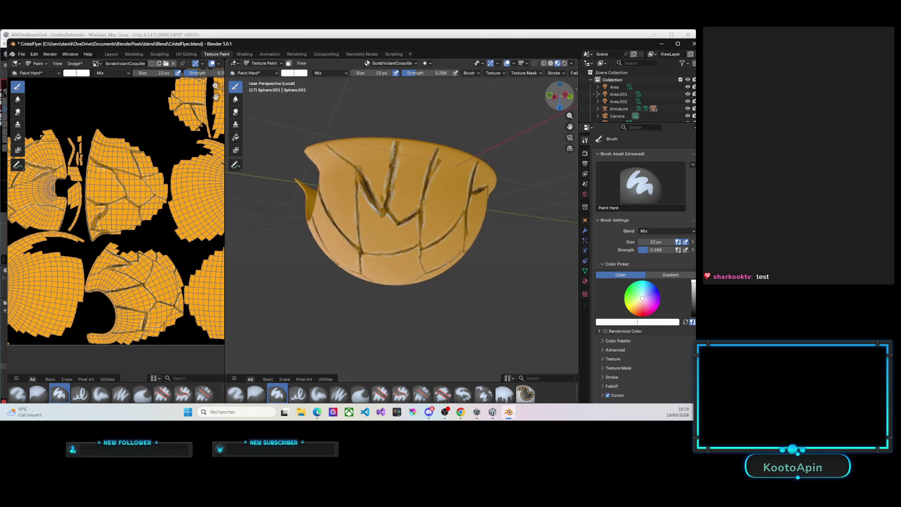
scroll(401, 175, down, 4)
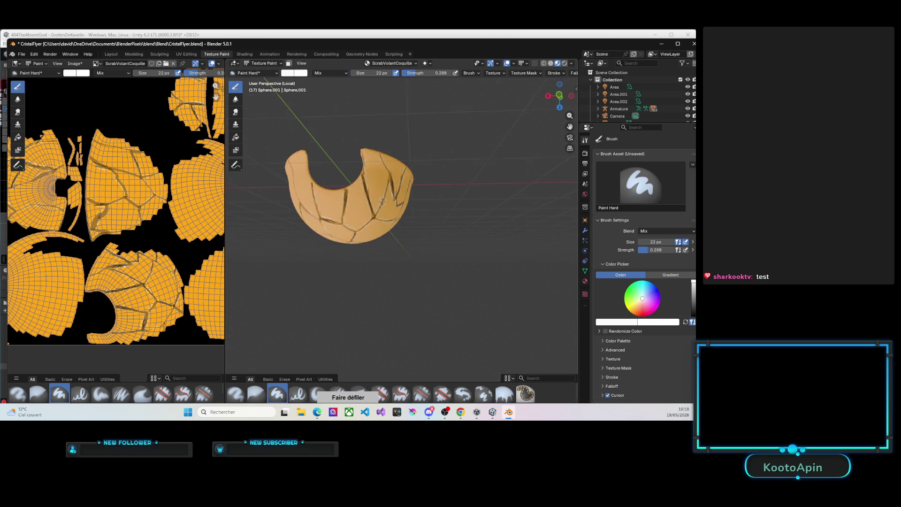
scroll(412, 163, down, 2)
drag(559, 96, 569, 96)
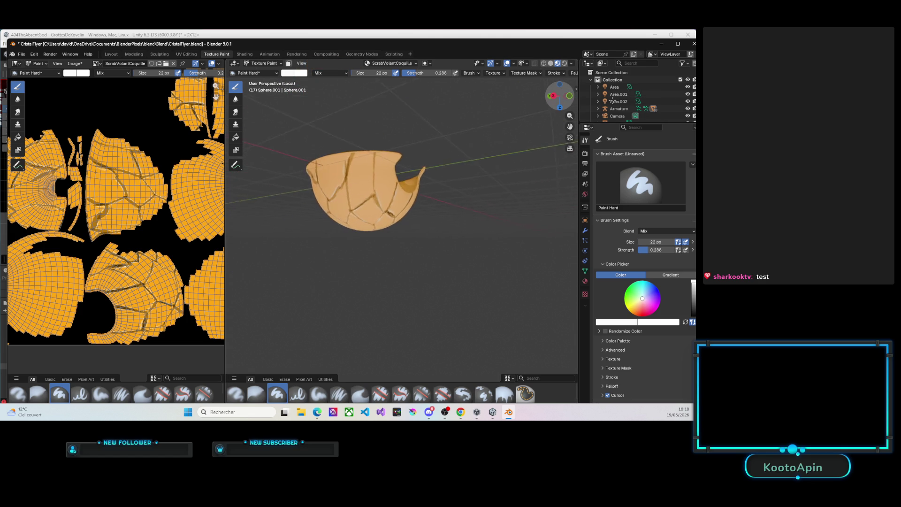
scroll(415, 151, up, 5)
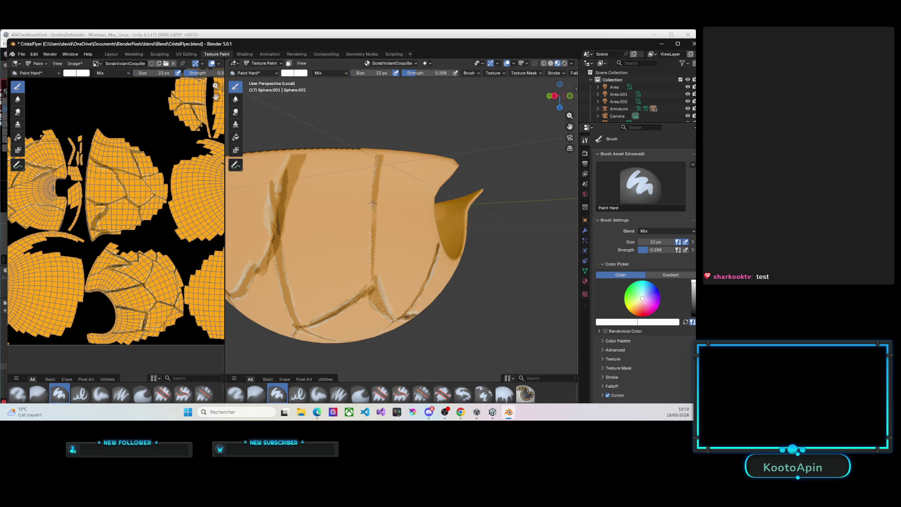
drag(378, 159, 375, 167)
drag(382, 171, 375, 265)
drag(303, 165, 282, 238)
drag(289, 159, 272, 223)
scroll(297, 171, down, 5)
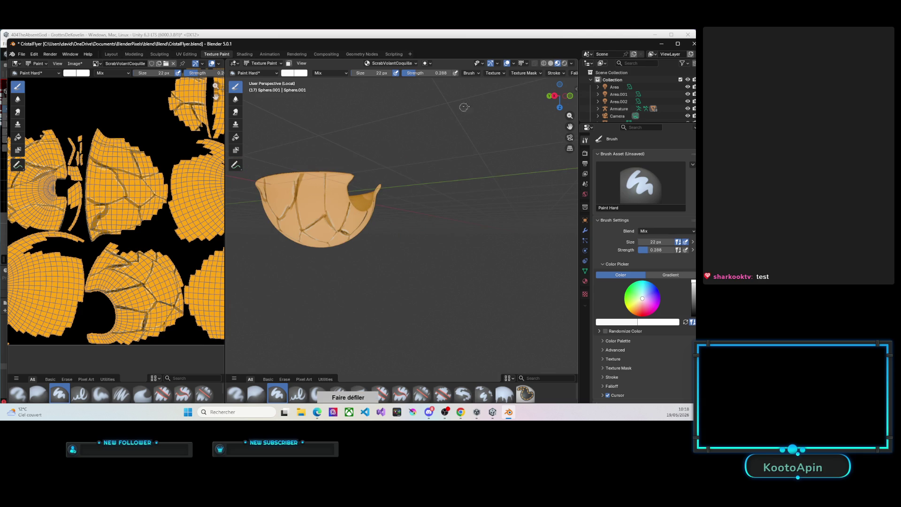
Step: Recentre on the shell and paint a short dark crack line on it
drag(550, 97, 517, 133)
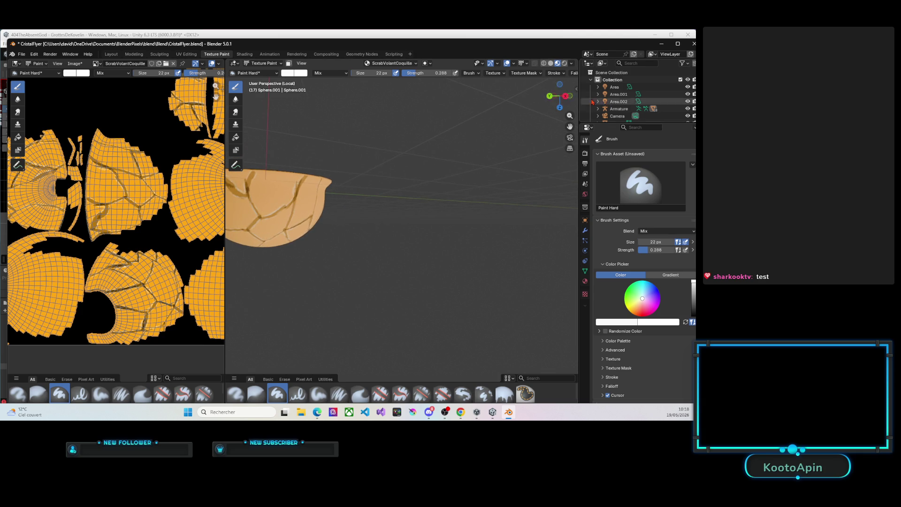
middle_drag(458, 207, 394, 211)
scroll(350, 214, up, 2)
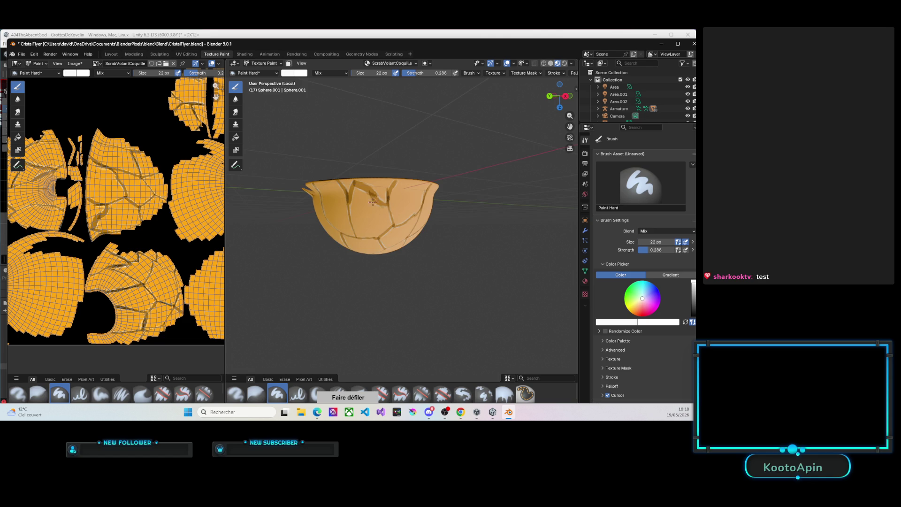
scroll(350, 214, up, 2)
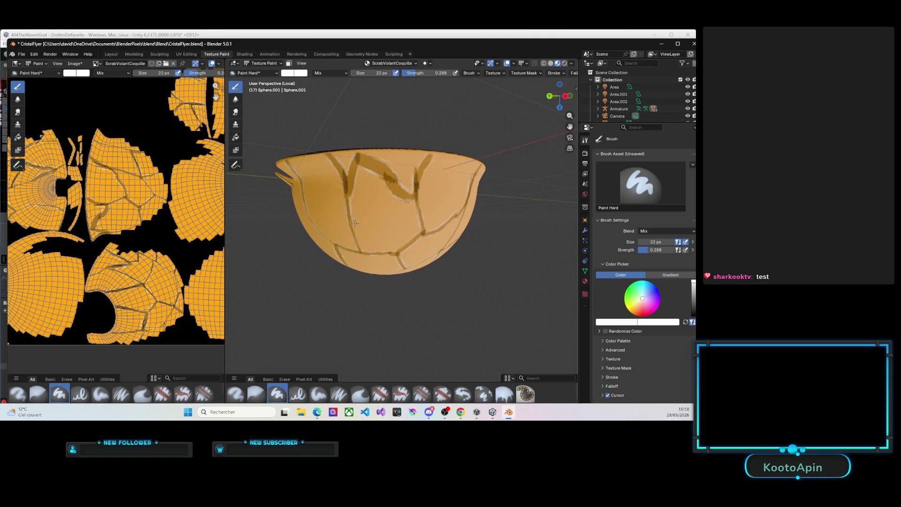
drag(356, 235, 356, 245)
Step: Set the brush colour to dark grey in the colour picker
click(288, 73)
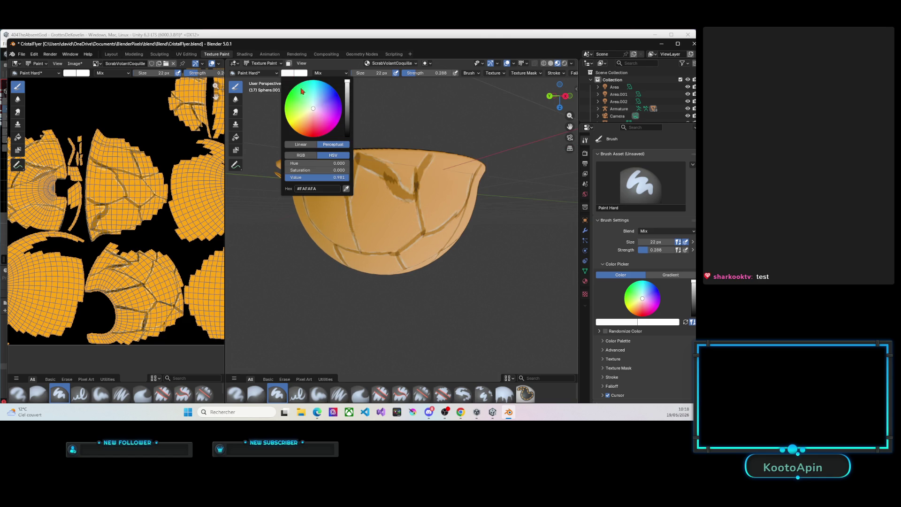
drag(350, 88, 351, 122)
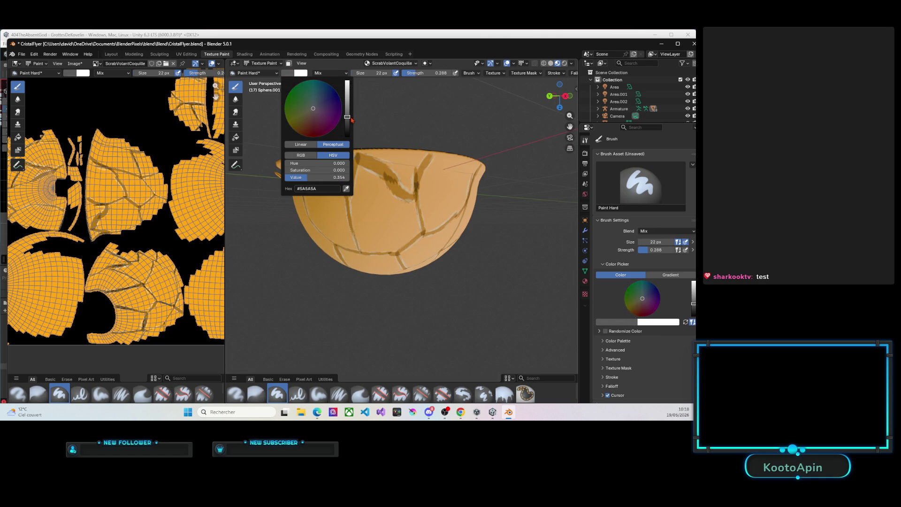
click(429, 160)
scroll(430, 159, up, 3)
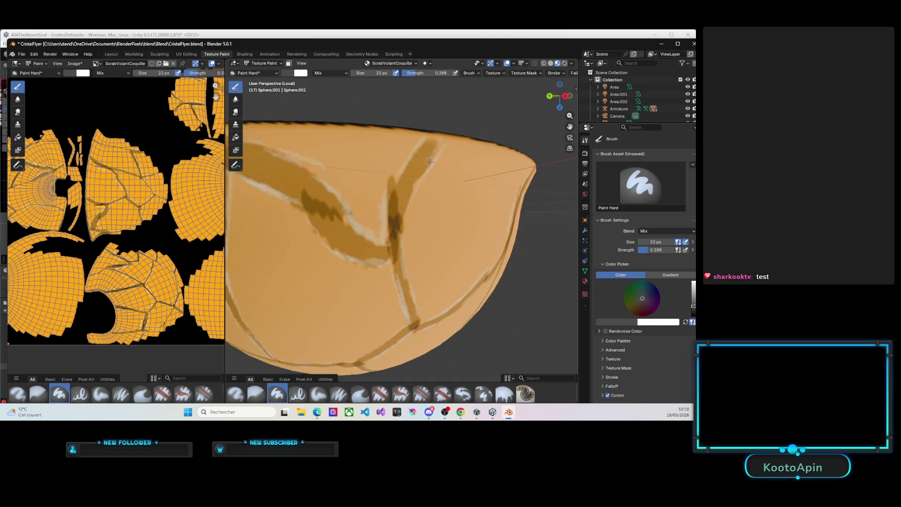
scroll(429, 157, up, 3)
scroll(429, 176, down, 4)
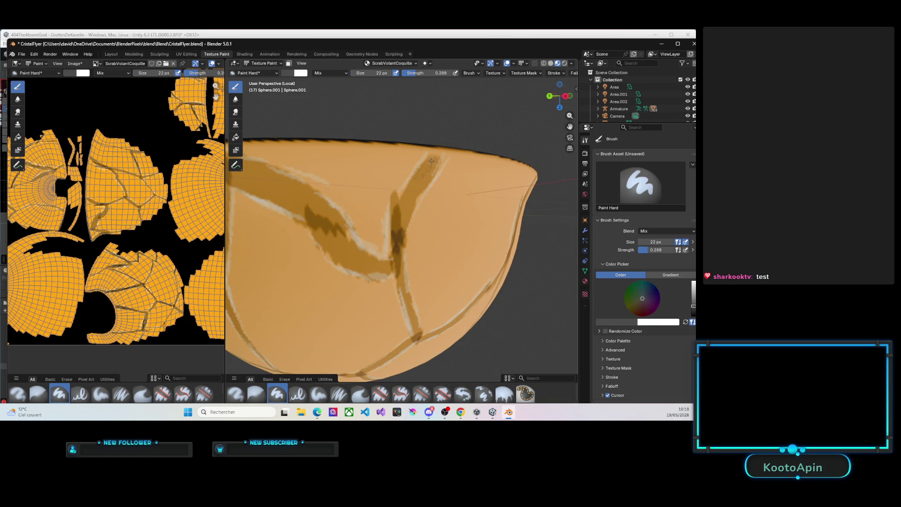
Step: Darken the shell's upper crack and extend its stroke further upward
drag(419, 180, 414, 190)
drag(401, 212, 399, 252)
drag(439, 159, 418, 189)
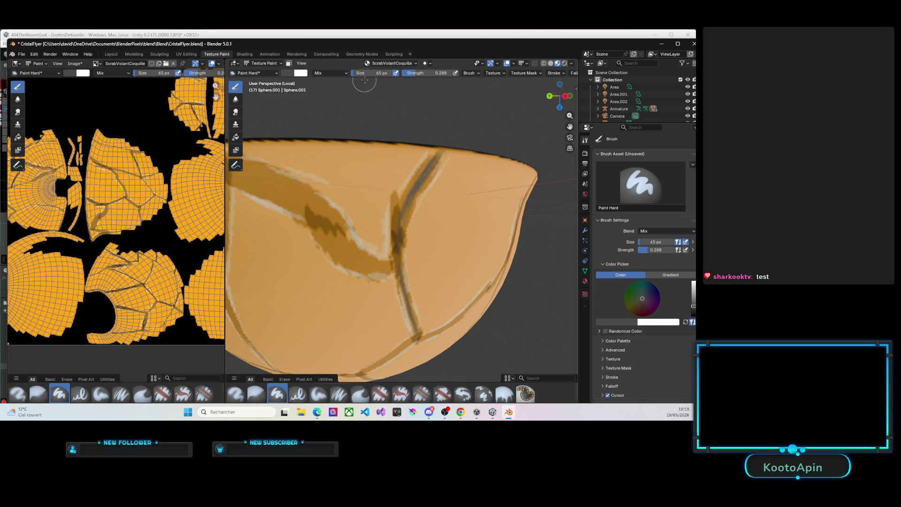
Step: Thicken the grey crack from the rim and darken the brown band toward the crack junction
mouse_move(438, 154)
mouse_down()
mouse_move(402, 207)
mouse_move(399, 265)
mouse_move(412, 321)
mouse_up()
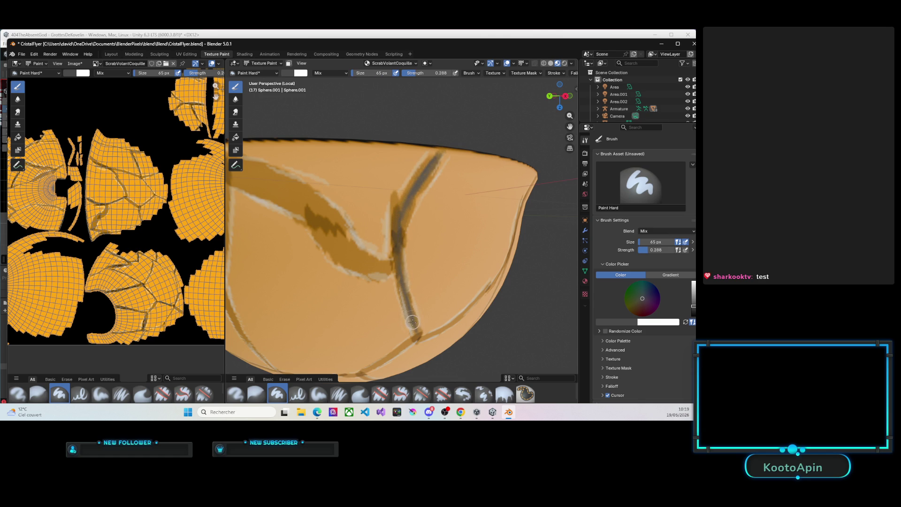
mouse_move(251, 175)
mouse_down()
mouse_move(385, 261)
mouse_move(300, 199)
mouse_up()
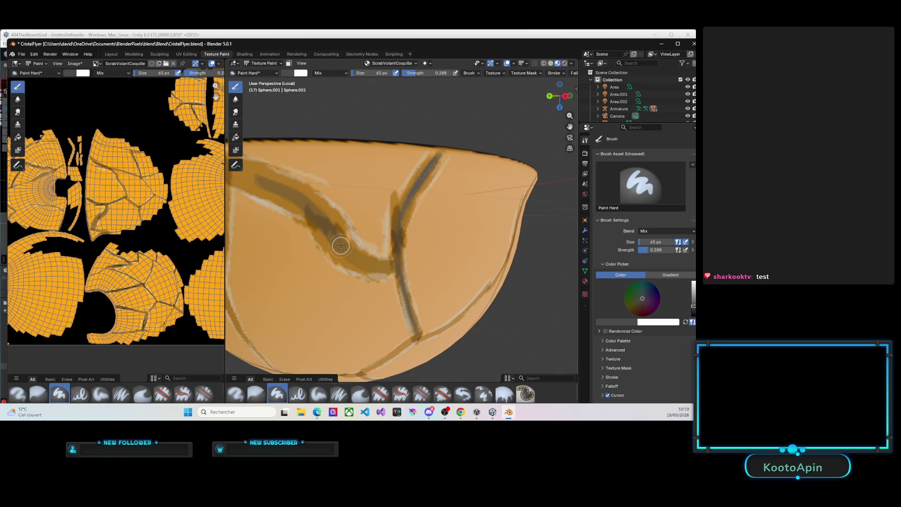
drag(300, 199, 382, 265)
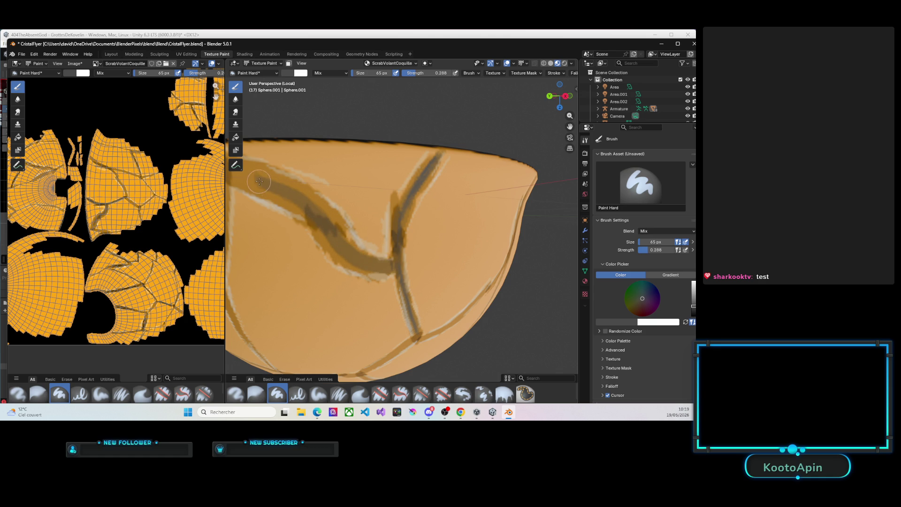
drag(265, 185, 311, 212)
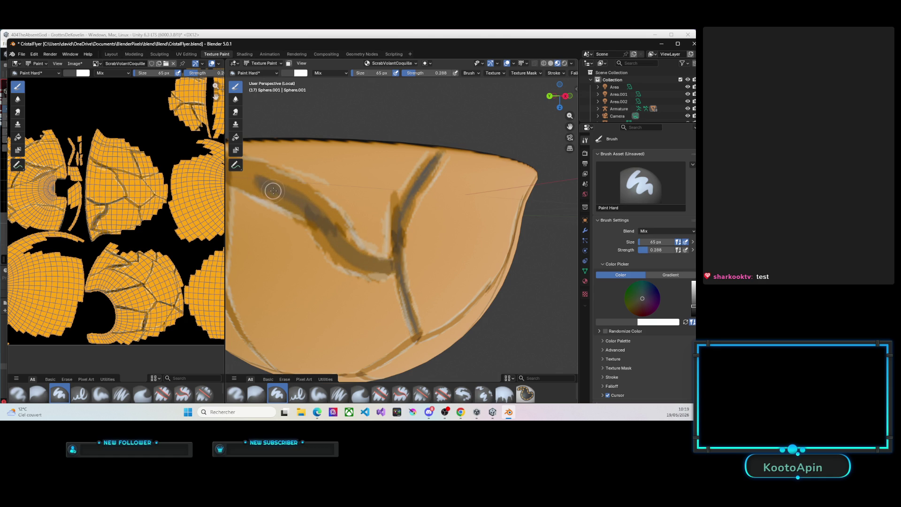
drag(322, 222, 392, 233)
drag(433, 162, 411, 197)
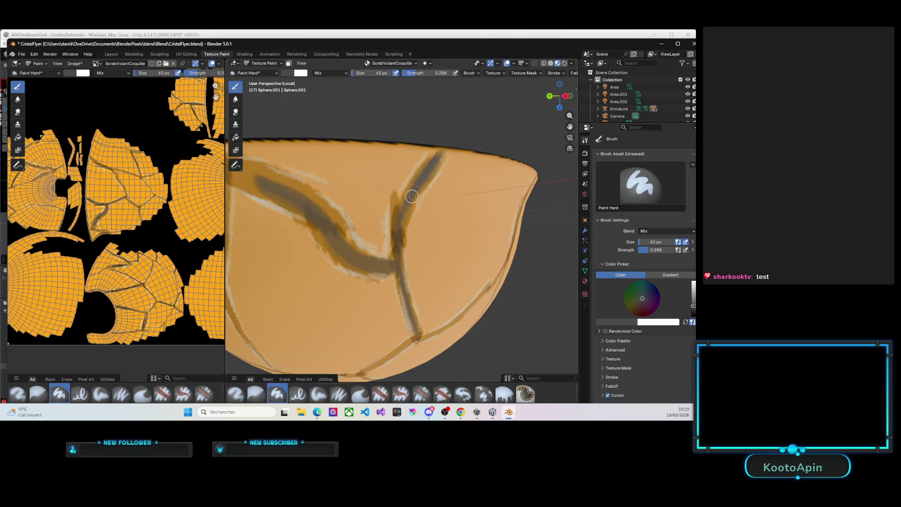
drag(396, 200, 394, 214)
scroll(268, 185, down, 5)
scroll(275, 193, up, 3)
scroll(276, 195, up, 3)
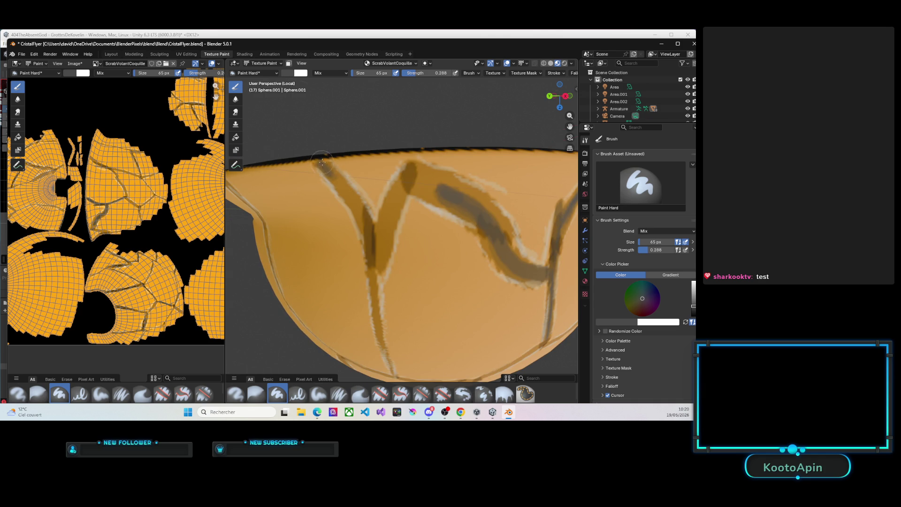
Step: Paint dark grey along the left crack and over the middle crack's top
drag(320, 161, 354, 204)
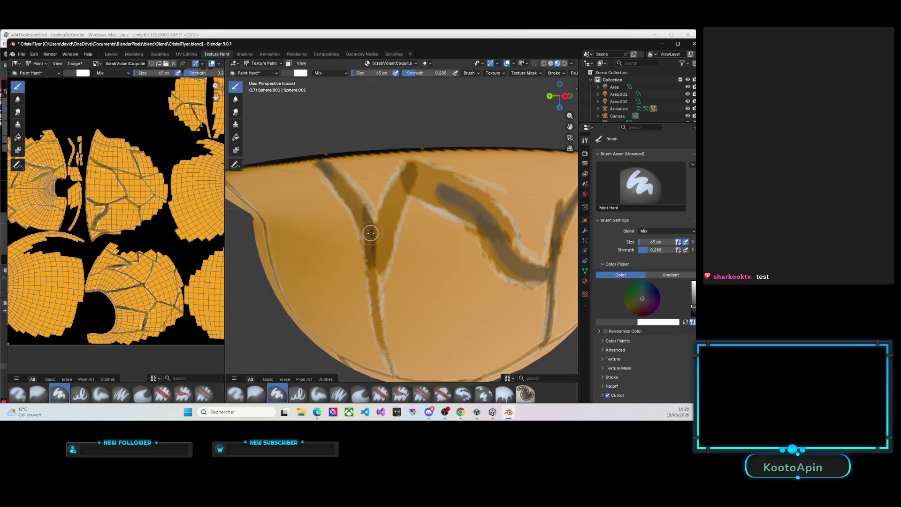
drag(324, 166, 354, 203)
drag(353, 201, 363, 215)
mouse_move(414, 174)
mouse_down()
mouse_move(387, 221)
mouse_move(380, 270)
mouse_move(399, 186)
mouse_move(383, 240)
mouse_move(414, 179)
mouse_move(443, 192)
mouse_up()
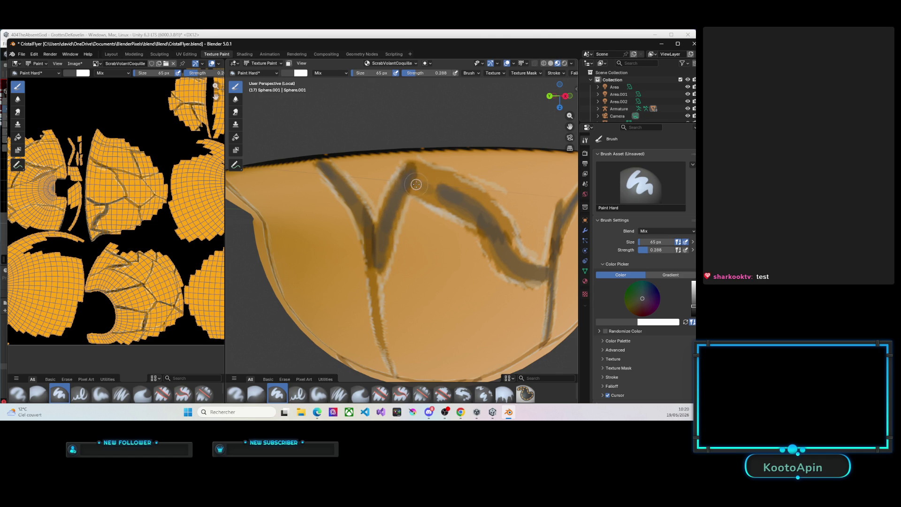
scroll(444, 192, down, 8)
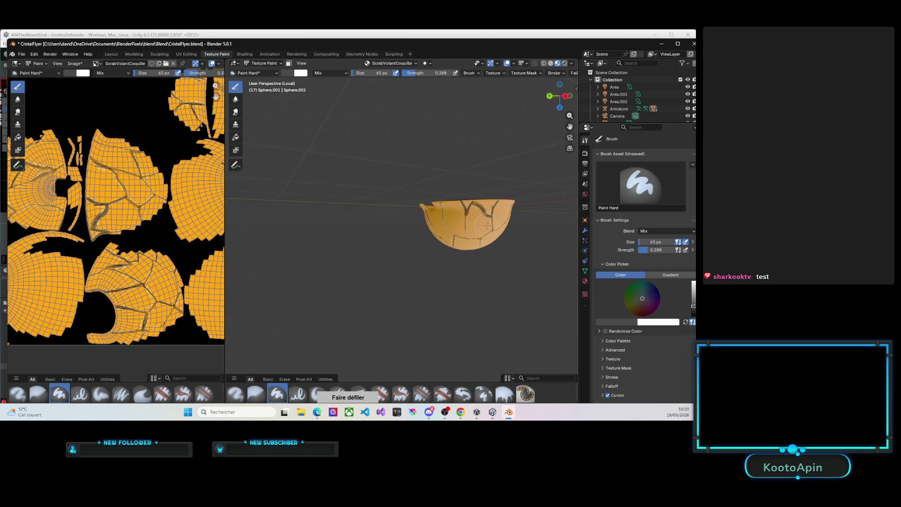
scroll(486, 215, up, 3)
scroll(486, 216, up, 5)
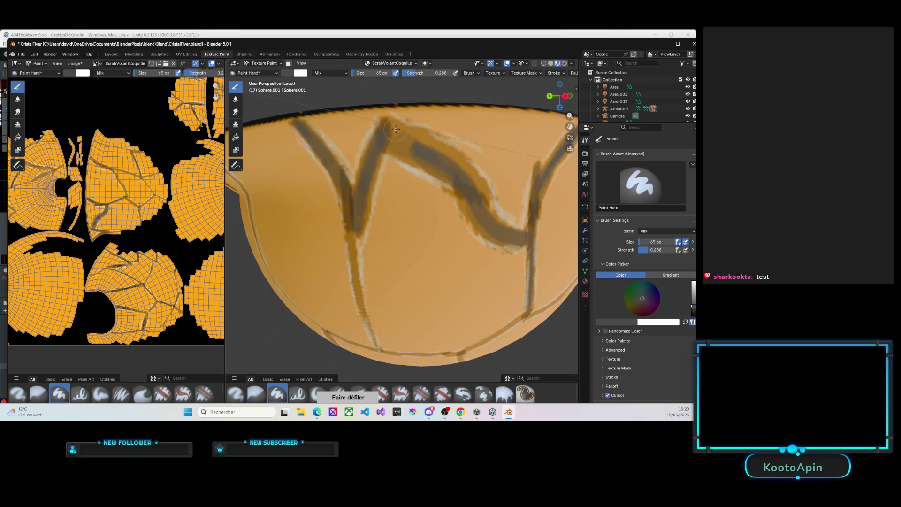
Step: Extend the grey crack to its peak, add short dark cracks lower down and lighten the rim tip
mouse_move(422, 140)
mouse_down()
mouse_move(399, 138)
mouse_move(419, 151)
mouse_up()
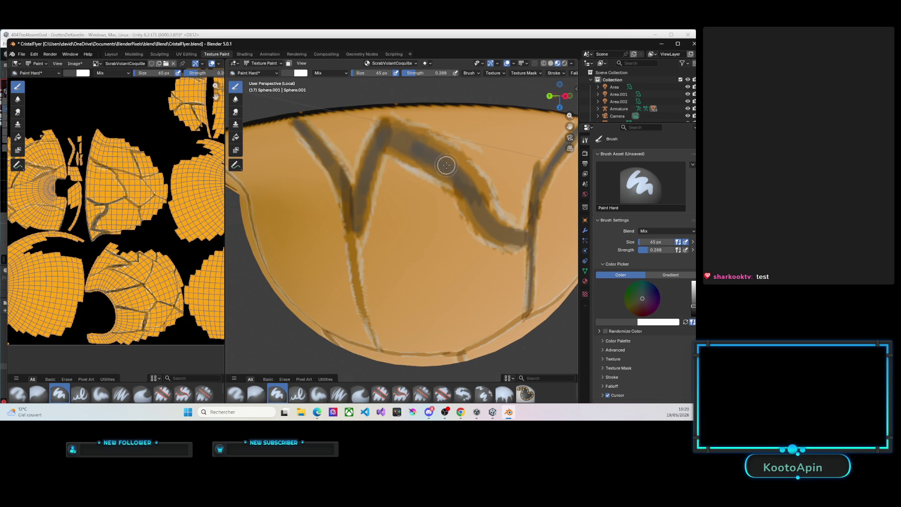
scroll(436, 169, down, 8)
scroll(441, 164, up, 3)
scroll(438, 163, up, 2)
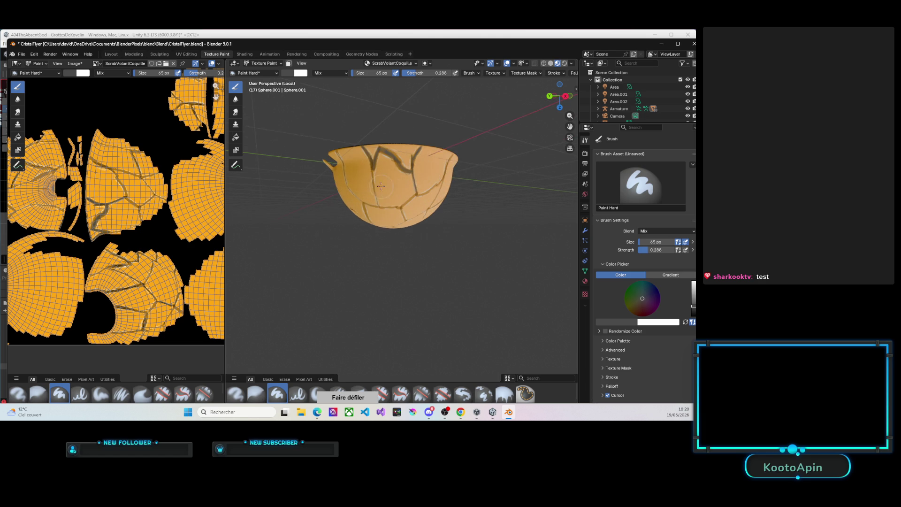
scroll(381, 185, up, 3)
scroll(369, 176, up, 4)
scroll(361, 171, down, 5)
scroll(363, 188, down, 1)
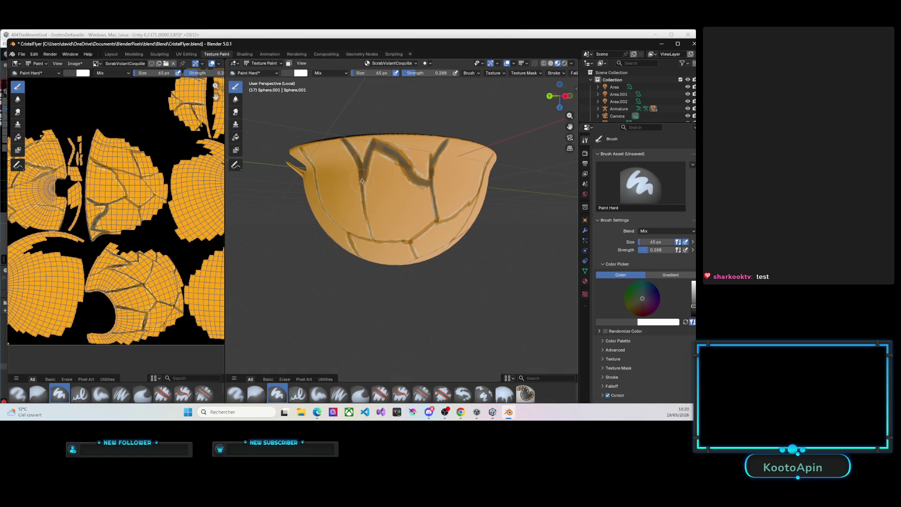
mouse_move(363, 192)
mouse_down()
mouse_move(363, 177)
mouse_move(362, 198)
mouse_up()
drag(368, 224, 371, 232)
drag(299, 148, 303, 151)
drag(558, 99, 563, 98)
scroll(563, 99, up, 3)
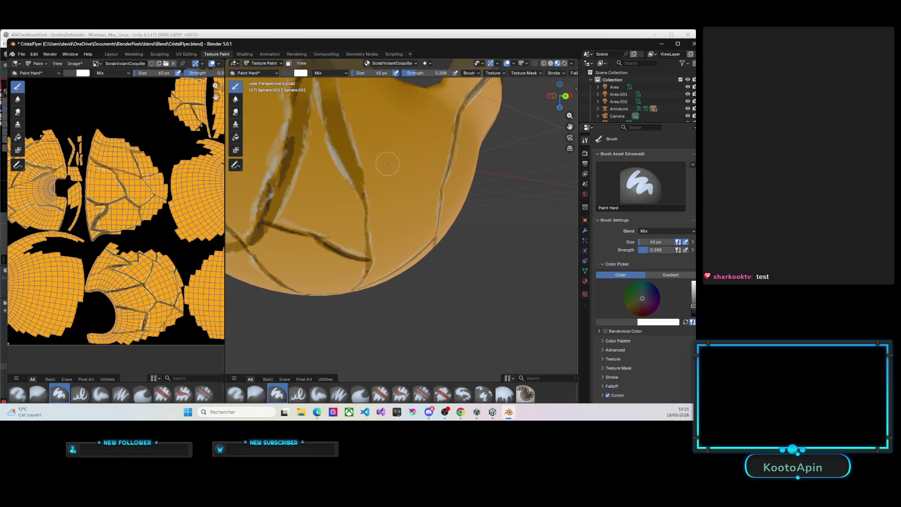
scroll(387, 164, down, 5)
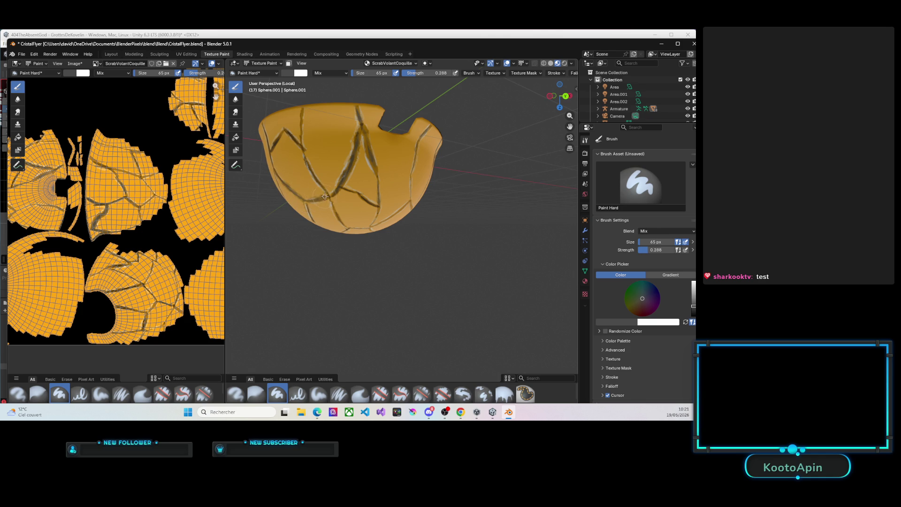
scroll(343, 196, down, 3)
Step: Exit Local View to show the whole creature and orbit to inspect its body
drag(559, 96, 549, 31)
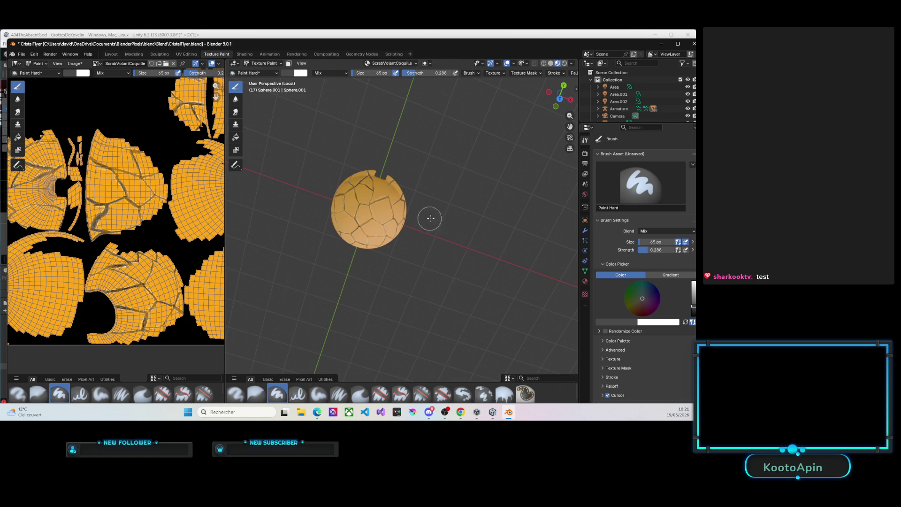
key(KP_Divide)
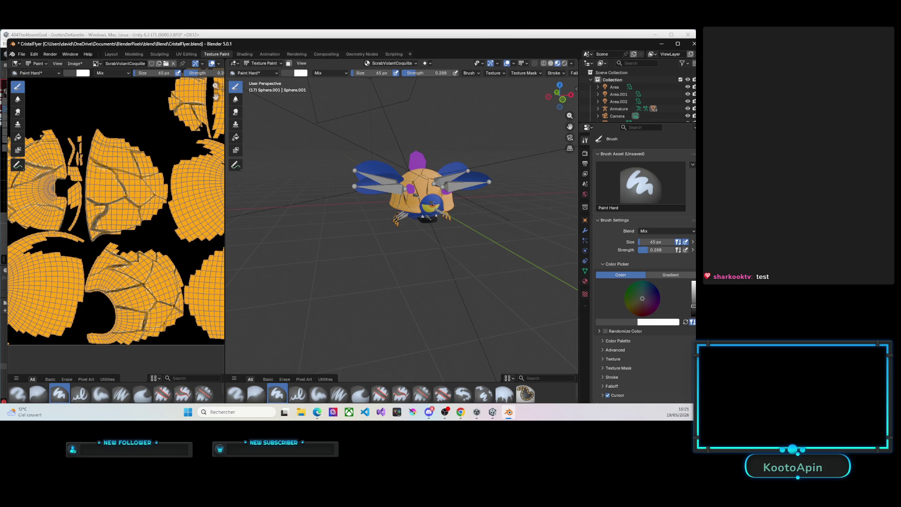
middle_drag(345, 129, 379, 190)
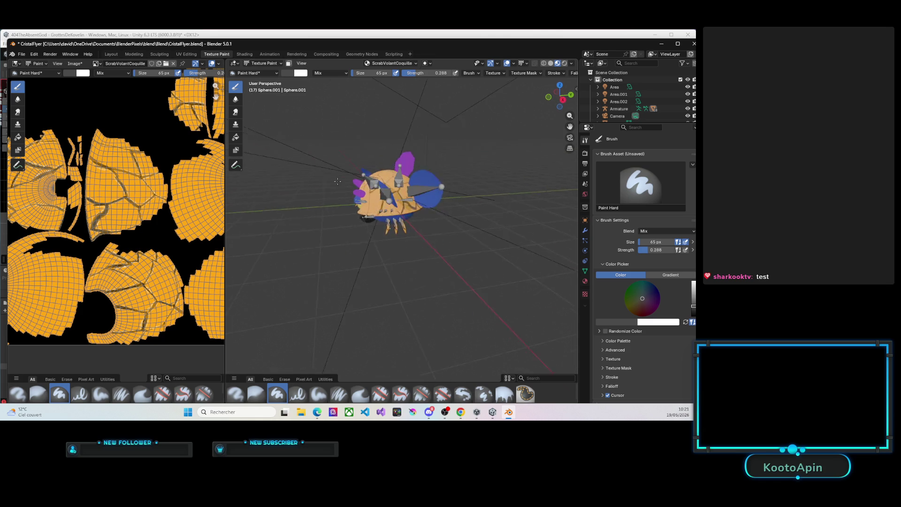
scroll(378, 191, up, 5)
scroll(379, 190, down, 5)
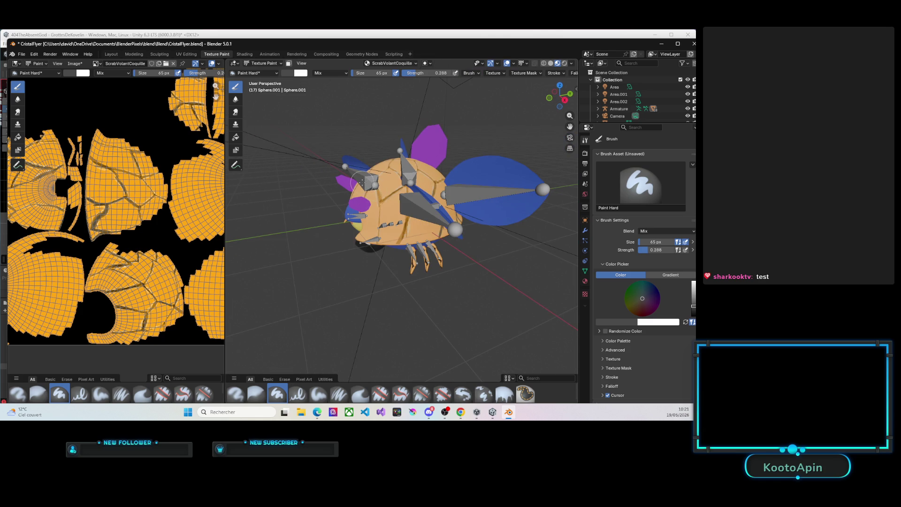
key(grave)
mouse_move(362, 179)
middle_down()
mouse_move(378, 190)
mouse_move(319, 182)
mouse_move(425, 170)
mouse_move(364, 191)
mouse_move(354, 227)
mouse_move(443, 234)
mouse_move(373, 228)
middle_up()
scroll(354, 227, up, 5)
scroll(354, 227, down, 3)
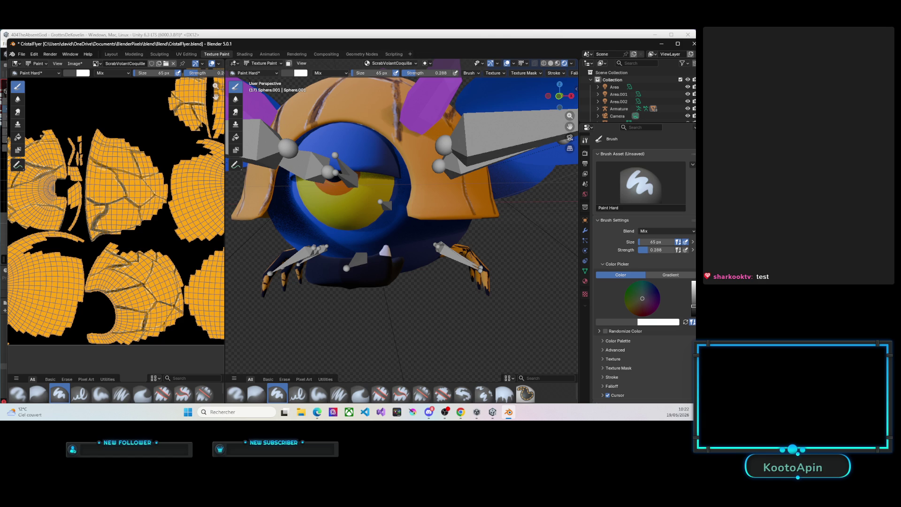
mouse_move(288, 244)
middle_down()
mouse_move(361, 247)
mouse_move(302, 241)
middle_up()
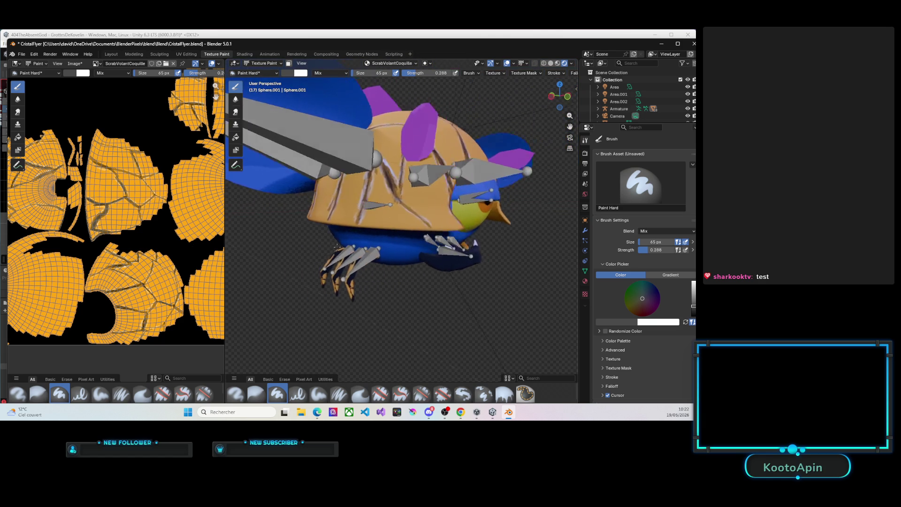
scroll(302, 241, down, 4)
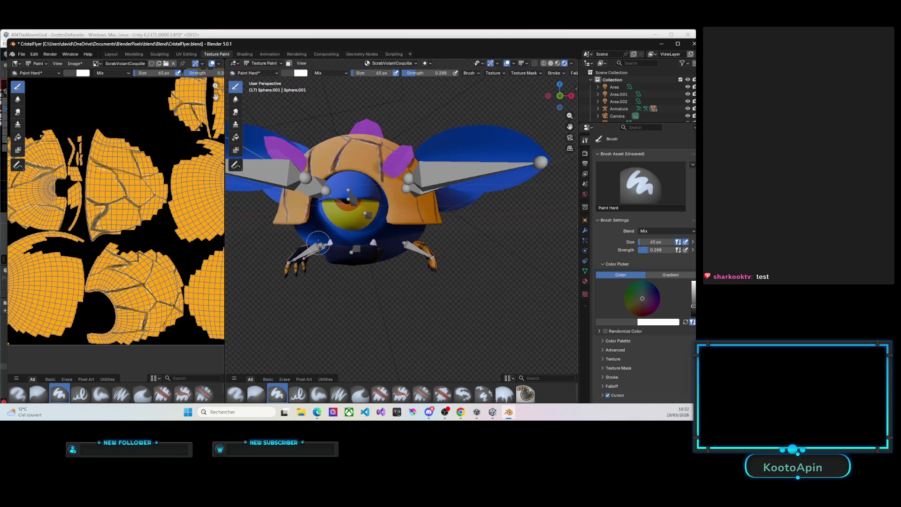
mouse_move(301, 242)
middle_down()
mouse_move(343, 255)
mouse_move(369, 251)
mouse_move(342, 229)
mouse_move(384, 227)
mouse_move(365, 222)
middle_up()
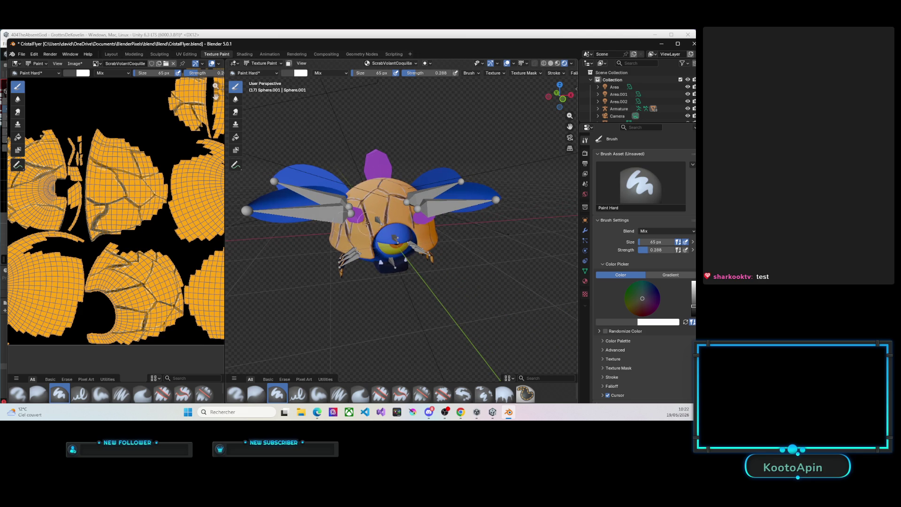
key(ctrl+s)
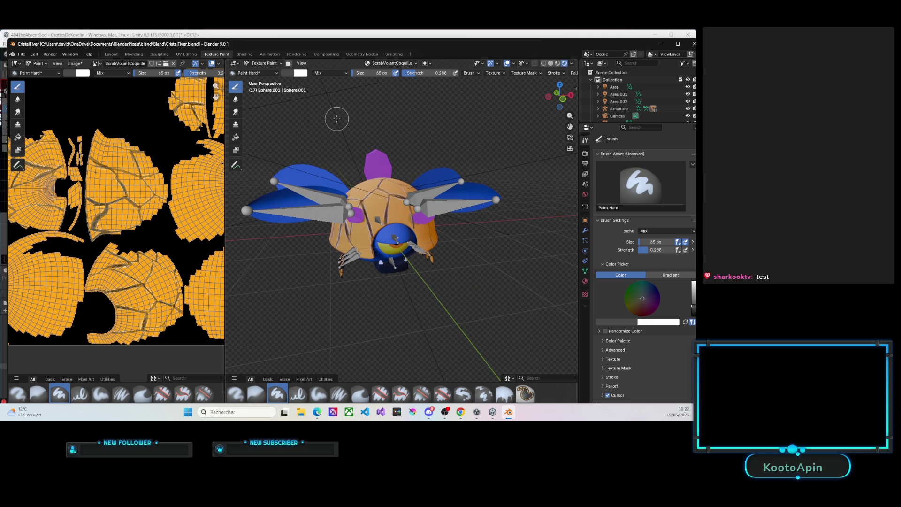
Step: Save the painted shell texture image with Alt+S and maximize the Blender window
click(75, 64)
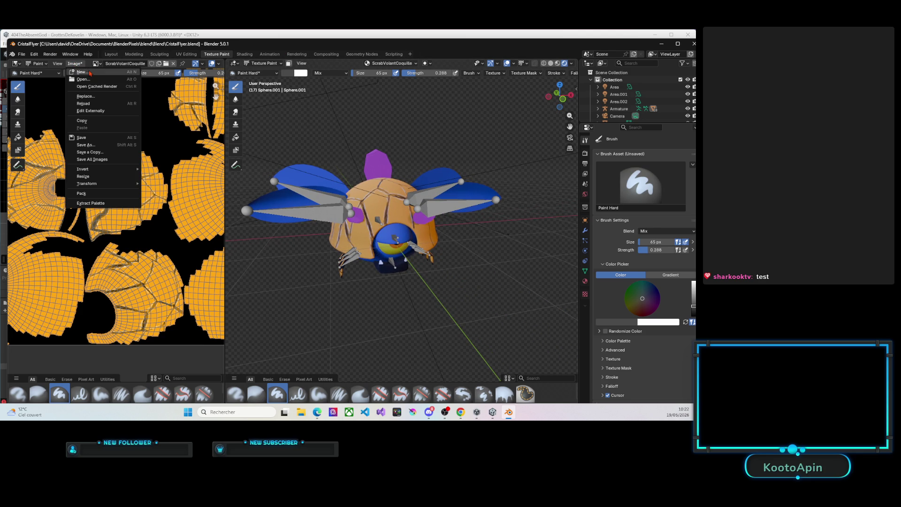
click(85, 135)
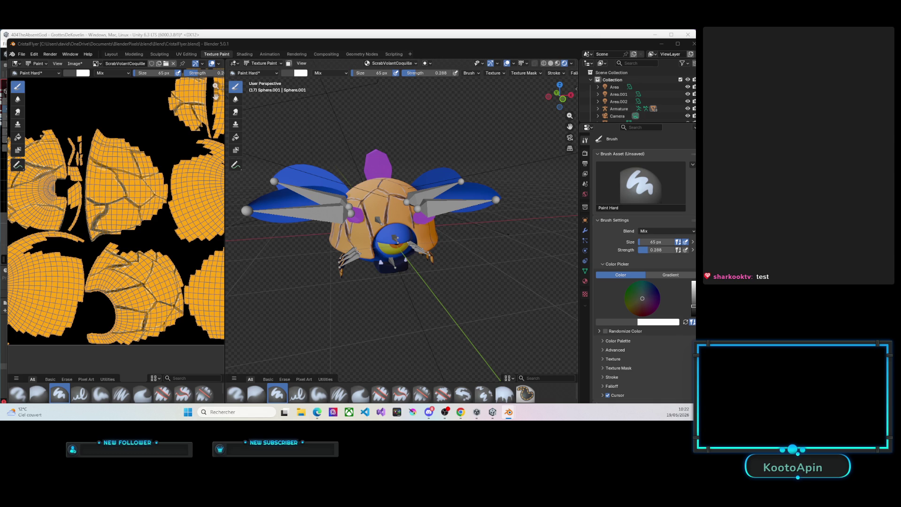
key(alt+s)
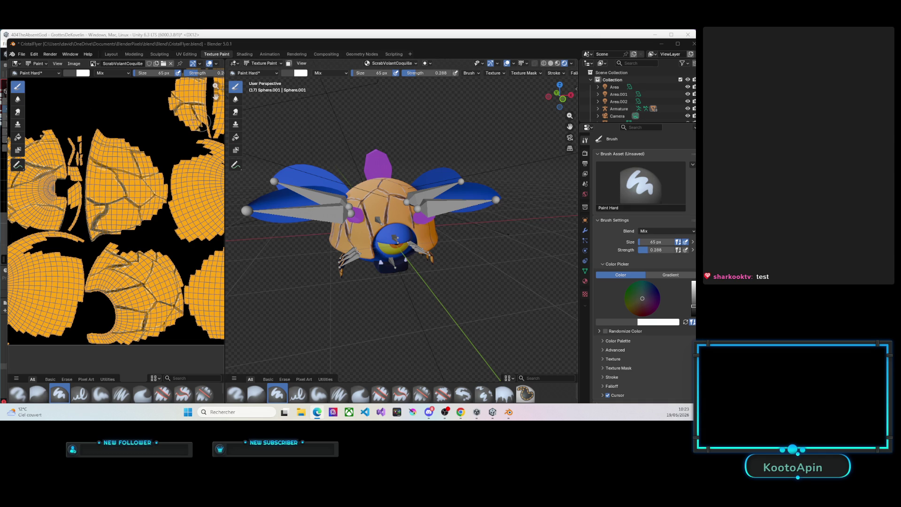
click(677, 44)
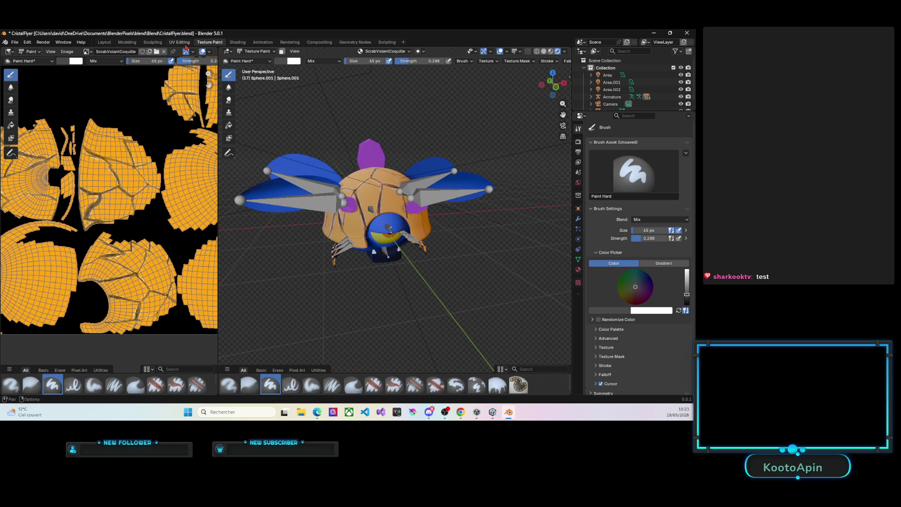
Step: Browse the Animation, Shading and Layout workspaces and exit Local View to show the full creature
click(263, 41)
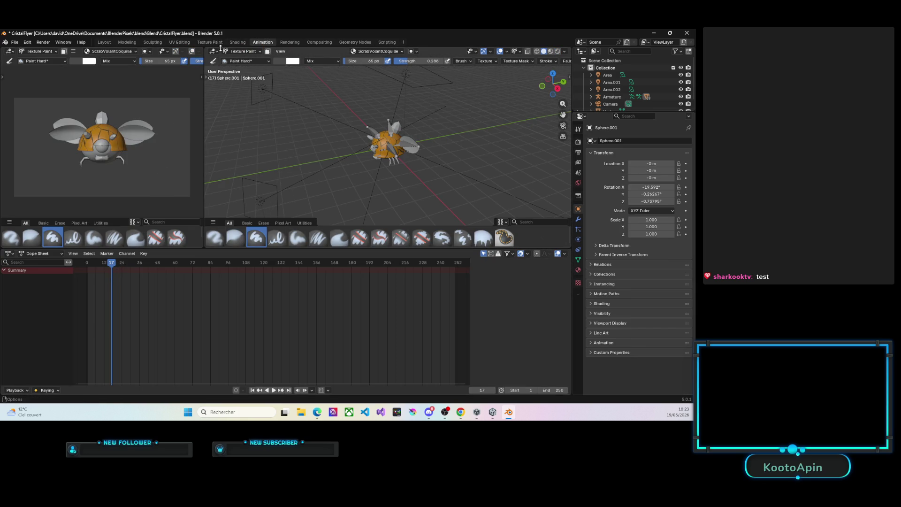
click(237, 41)
click(104, 41)
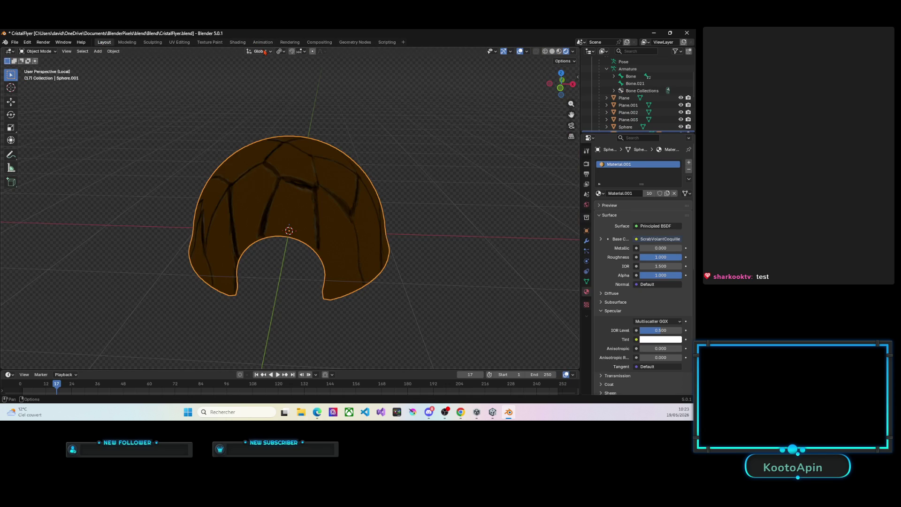
key(KP_Divide)
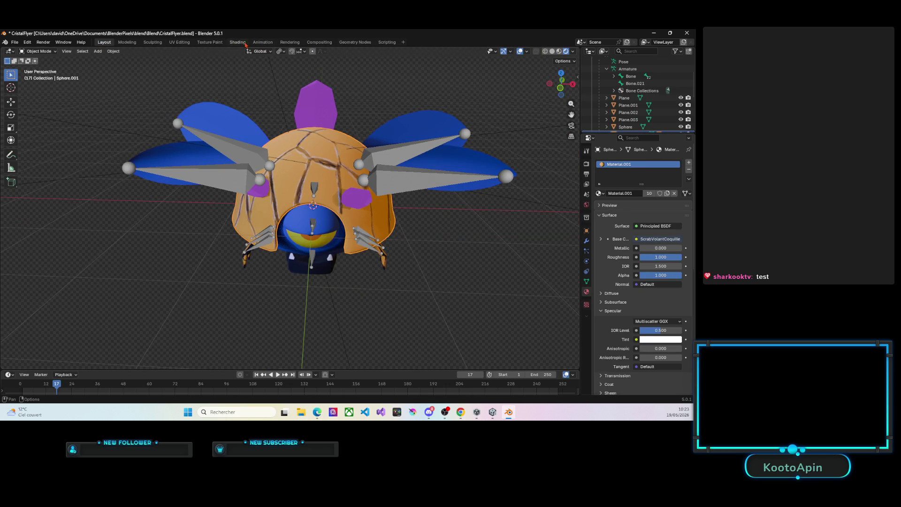
Step: Return to the Animation workspace, widen the left area and look through the scene camera
click(262, 42)
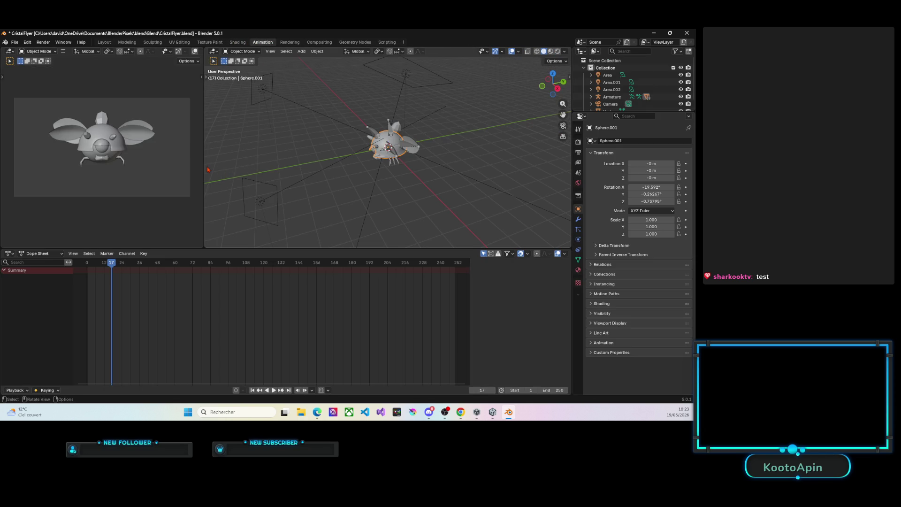
drag(204, 163, 218, 166)
key(KP_0)
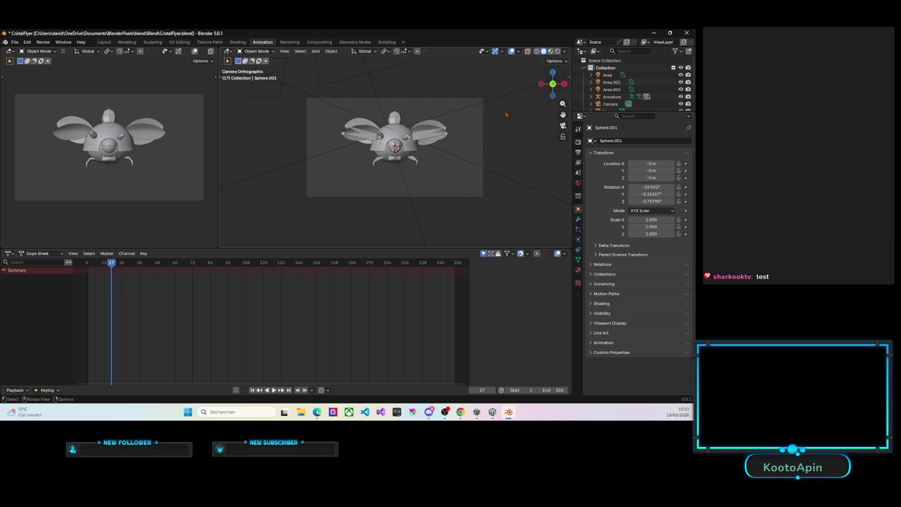
Step: Rotate the Armature about global Z to about -47.7°, turning the creature sideways in the camera view
mouse_move(590, 111)
mouse_down()
mouse_move(589, 172)
mouse_move(589, 146)
mouse_up()
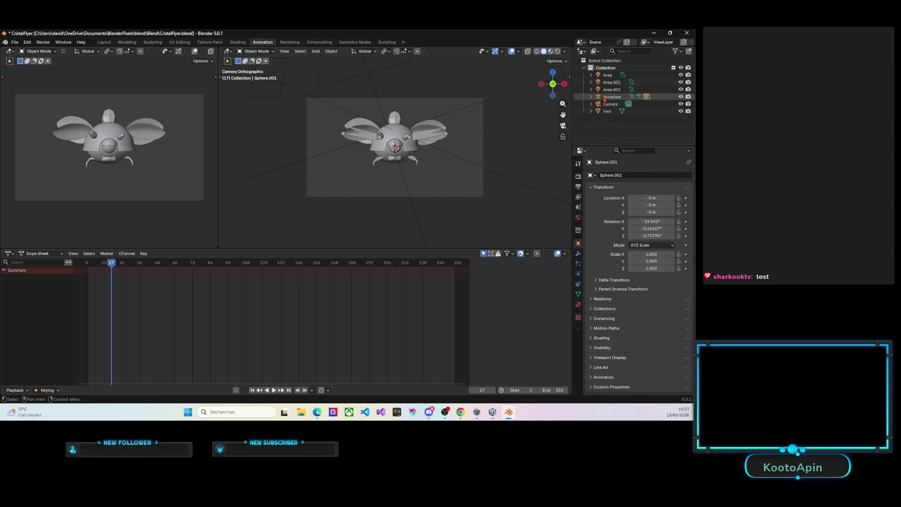
click(594, 97)
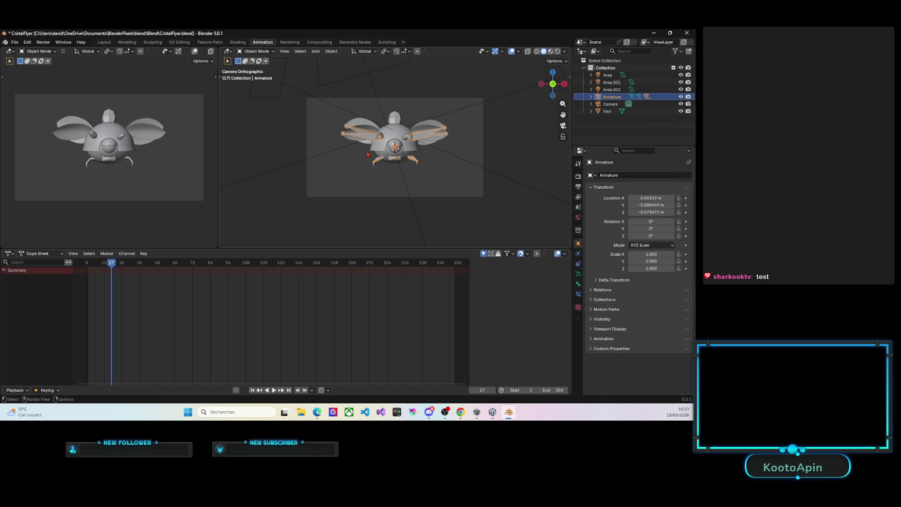
key(r)
key(z)
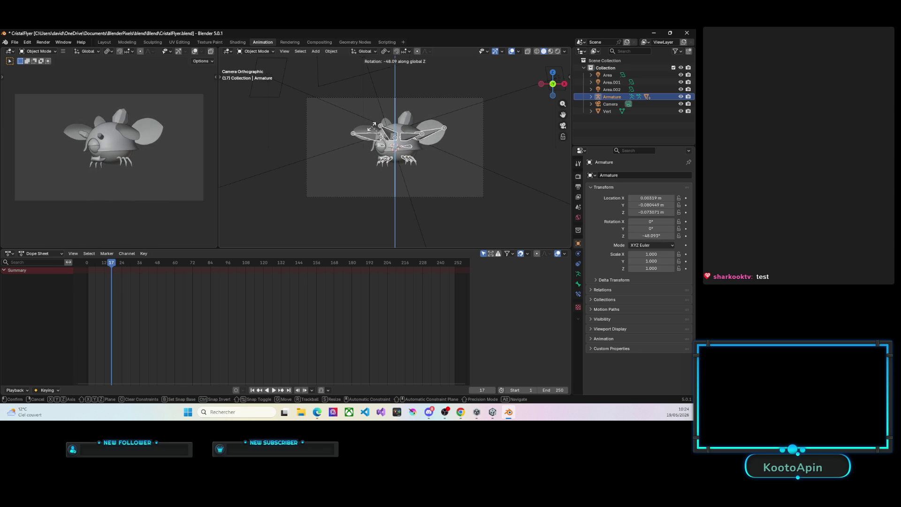
click(373, 125)
click(173, 141)
key(z)
key(z)
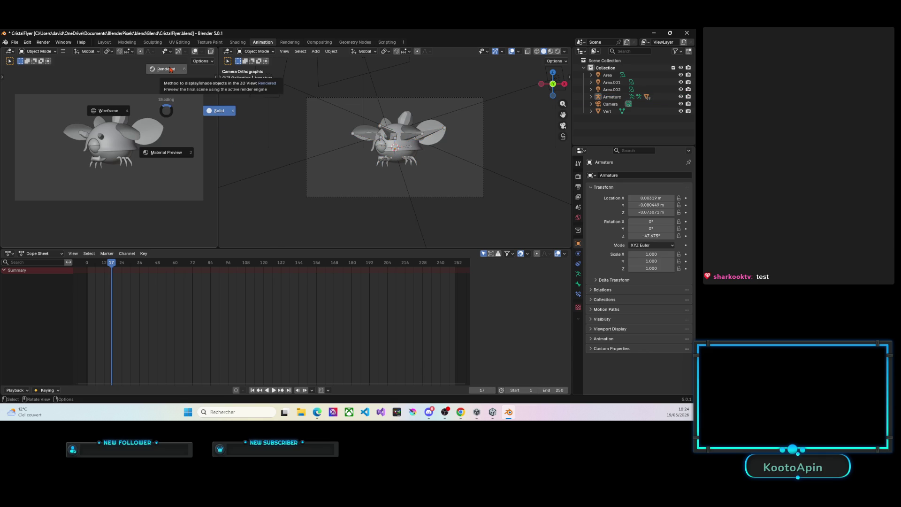
Step: Rotate the armature to about -28.9° around the global Z axis
click(170, 70)
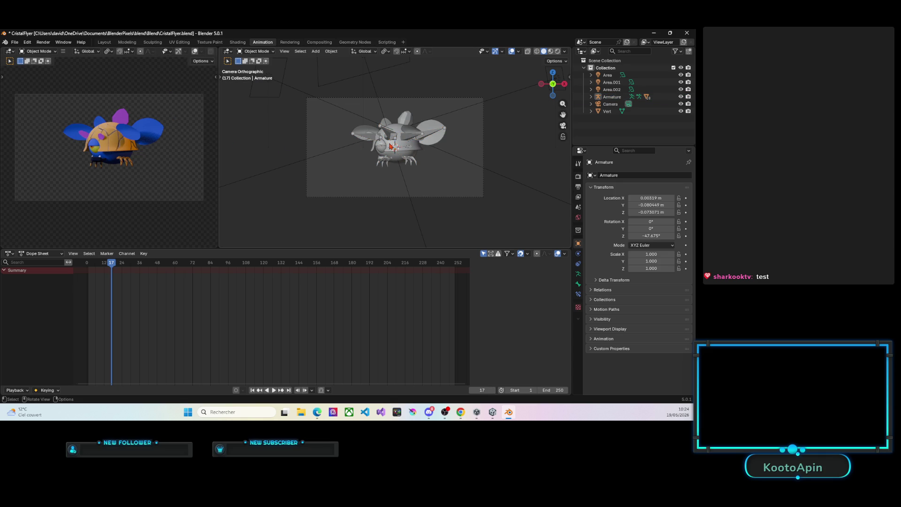
click(611, 97)
key(r)
key(z)
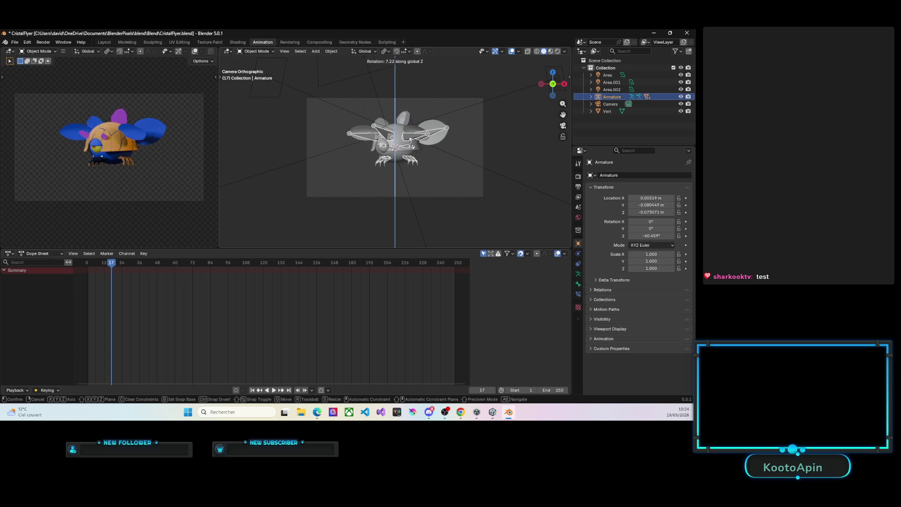
click(449, 161)
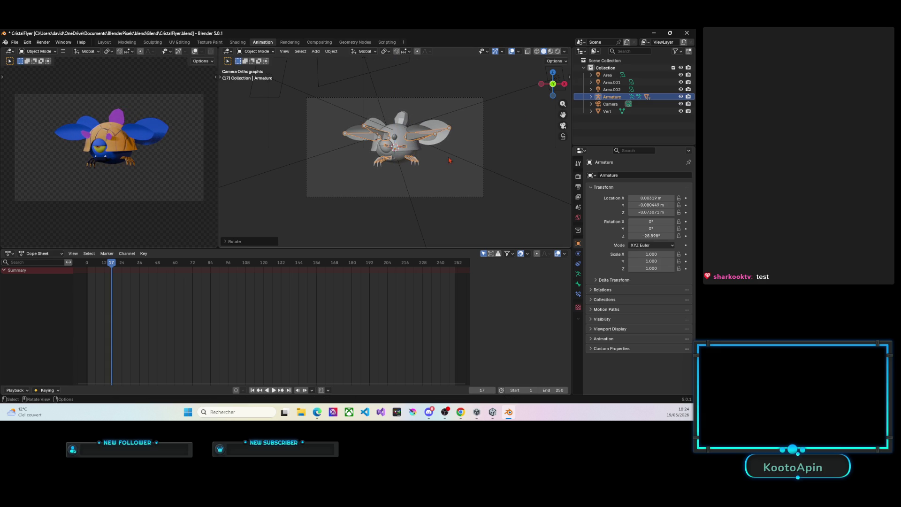
Step: Try and cancel further rotations including an X-axis tilt, then return the playhead to frame 1
key(r)
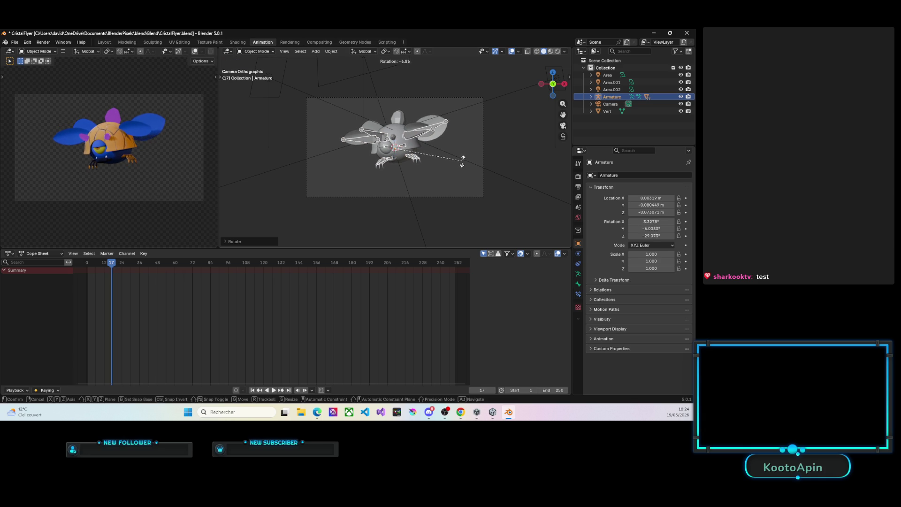
right_click(457, 171)
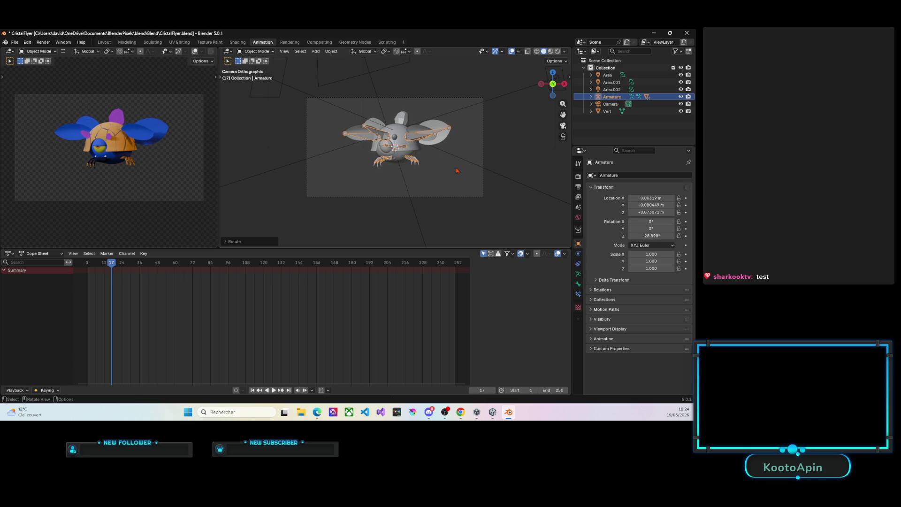
key(r)
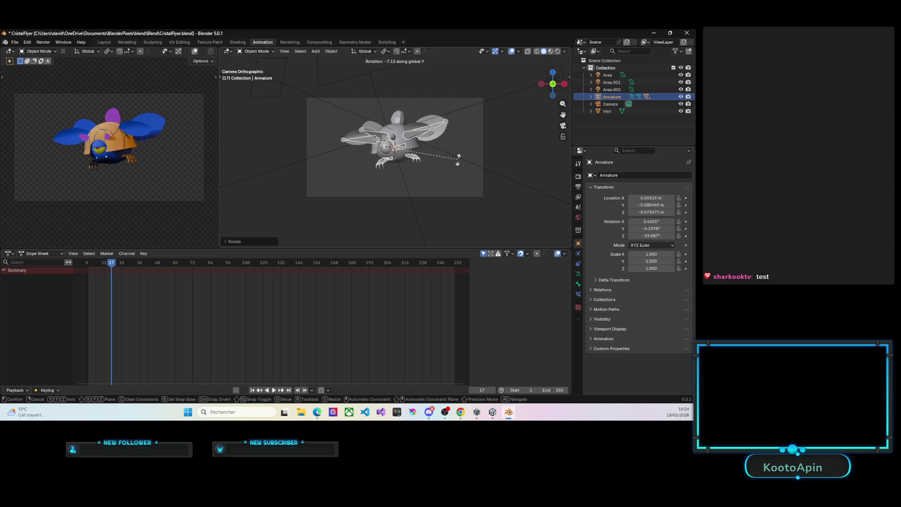
right_click(458, 170)
key(r)
key(x)
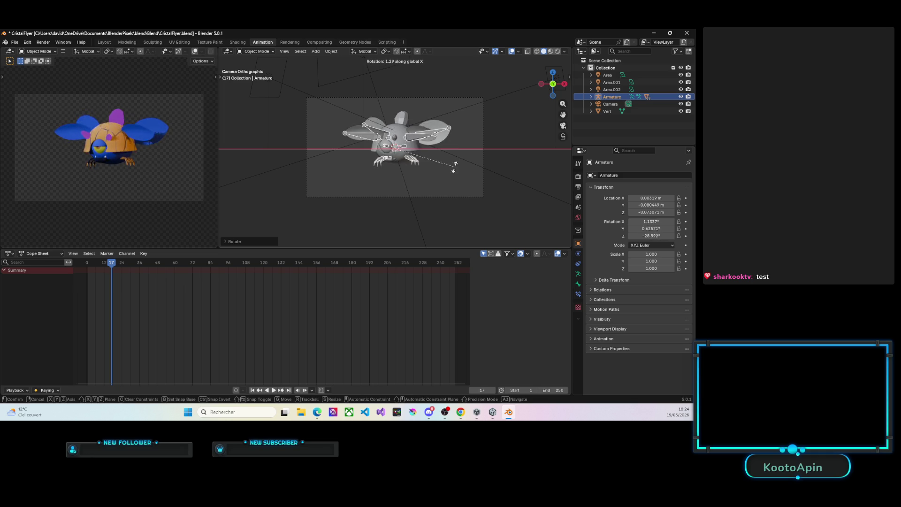
key(Escape)
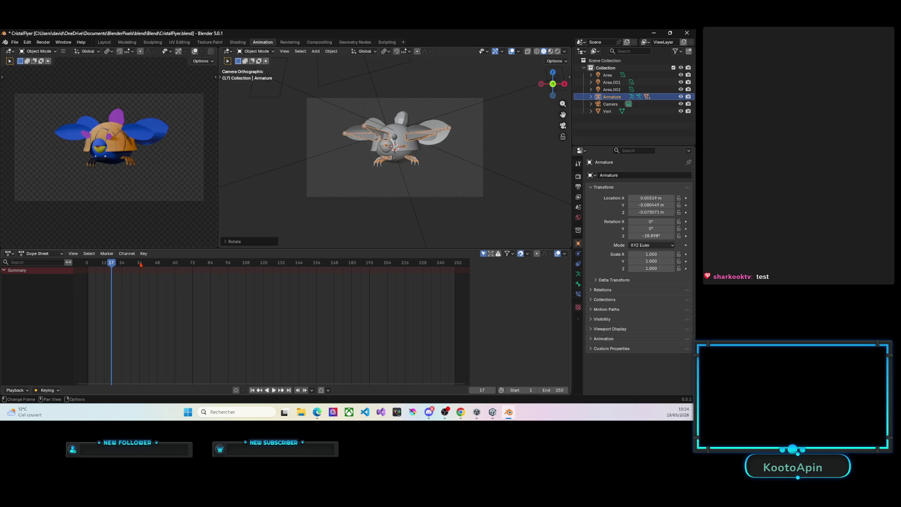
drag(110, 265, 87, 265)
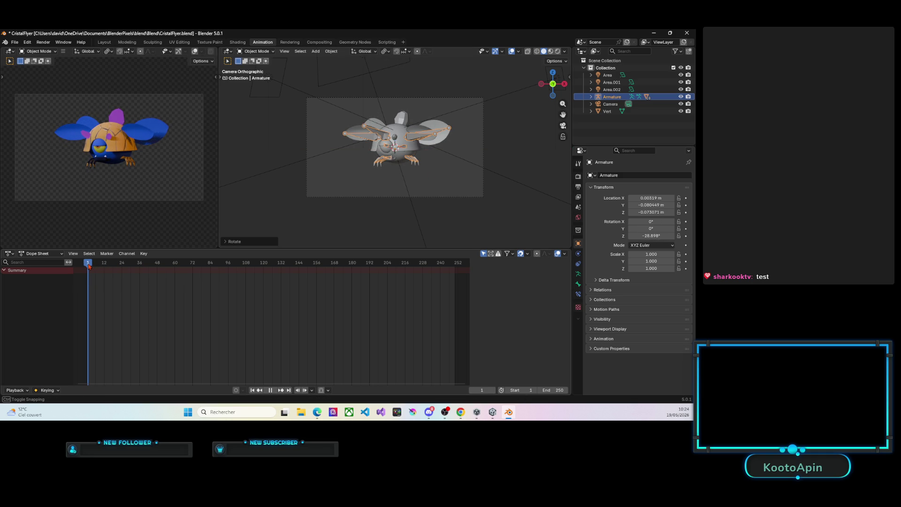
Step: Turn on Auto Keying and undo a keyframe inserted on every object
click(237, 389)
key(a)
key(i)
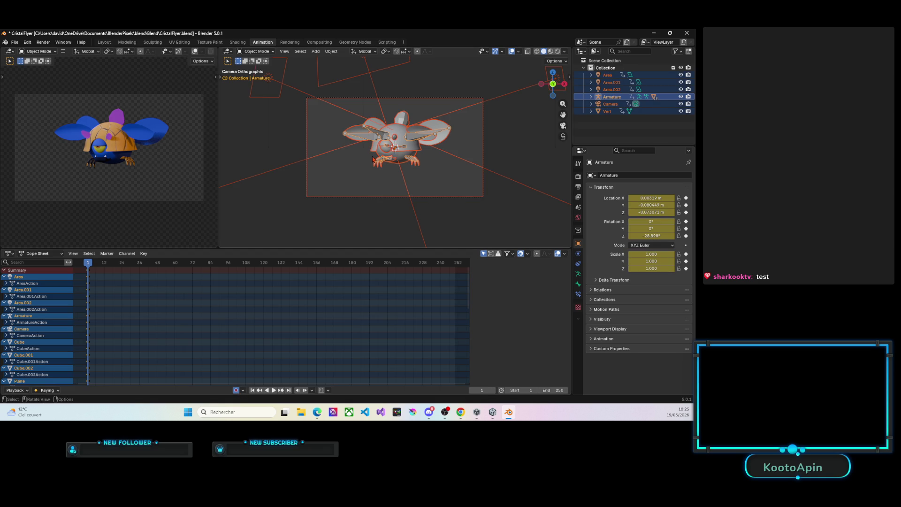
key(ctrl)
key(ctrl+z)
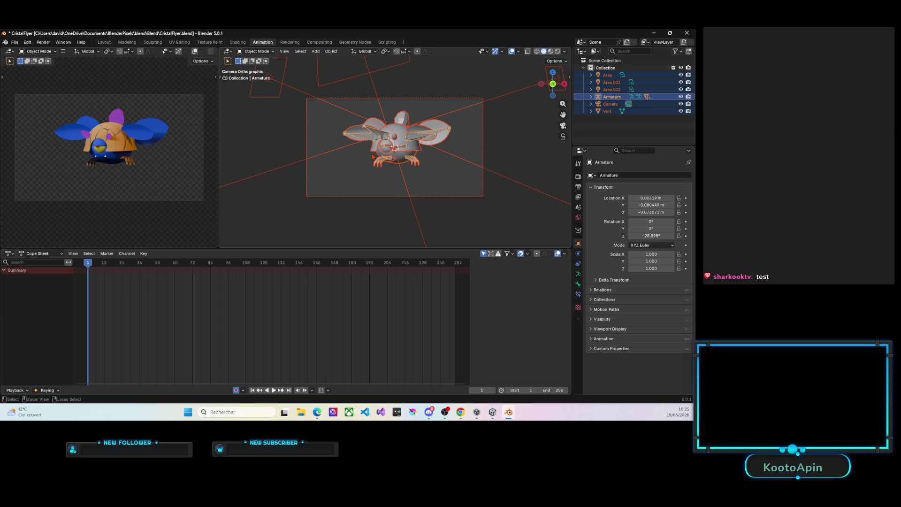
Step: After another undone key-all, keyframe only the Armature's transform at frame 1
click(611, 97)
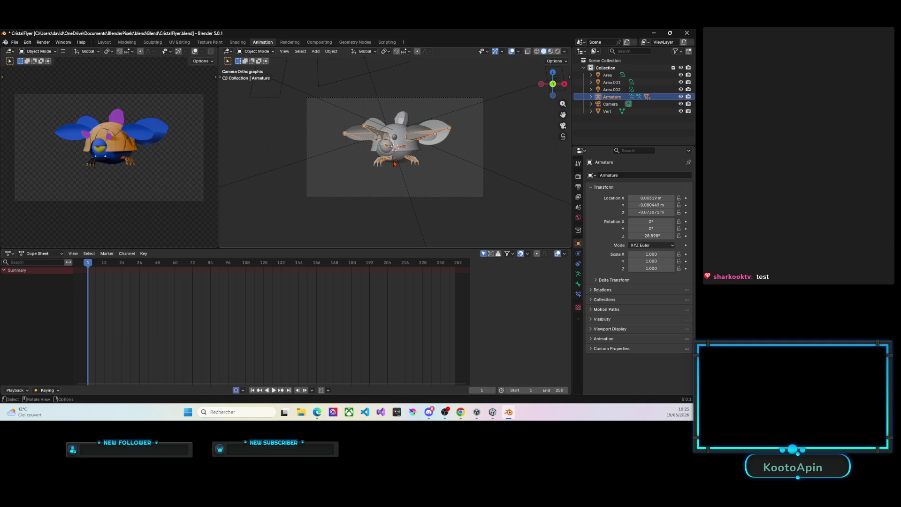
key(a)
key(i)
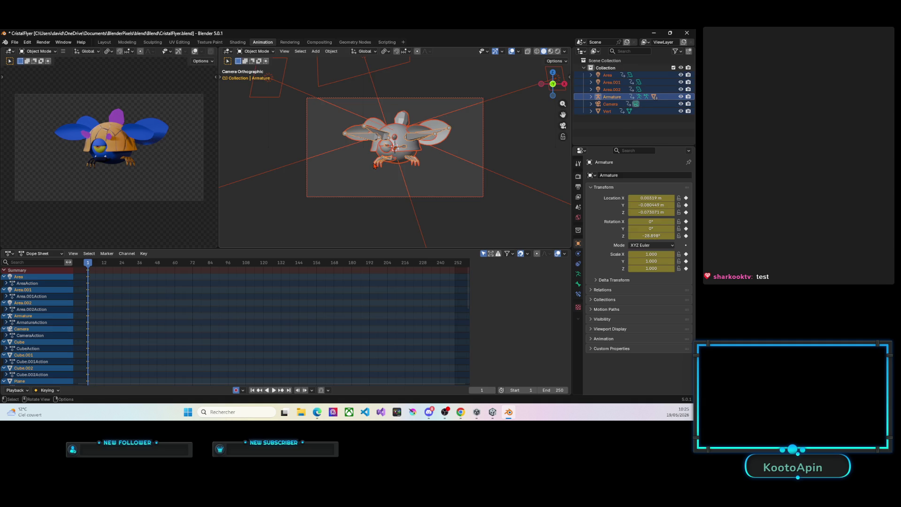
key(ctrl)
key(ctrl+z)
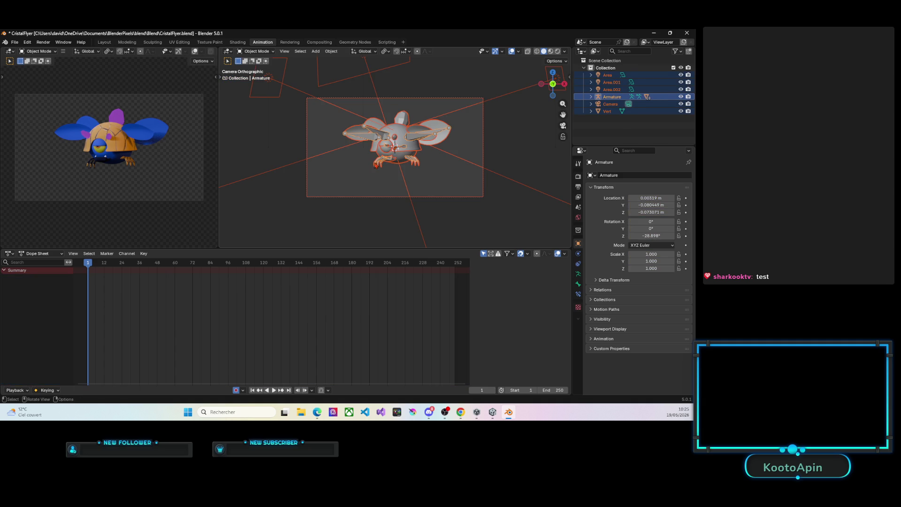
click(448, 143)
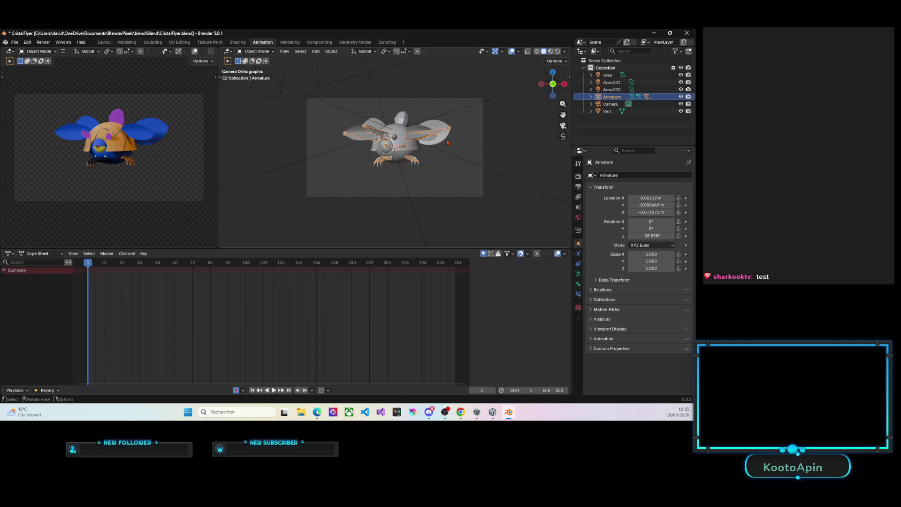
key(i)
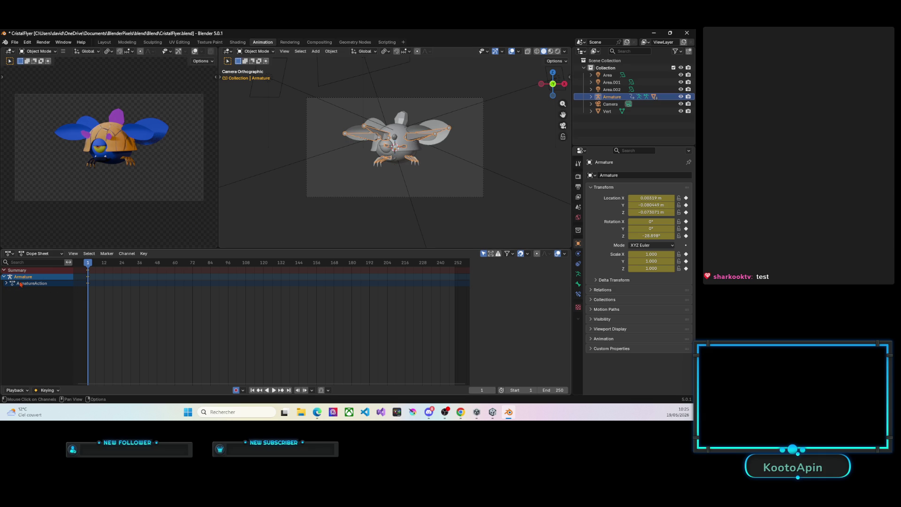
click(257, 51)
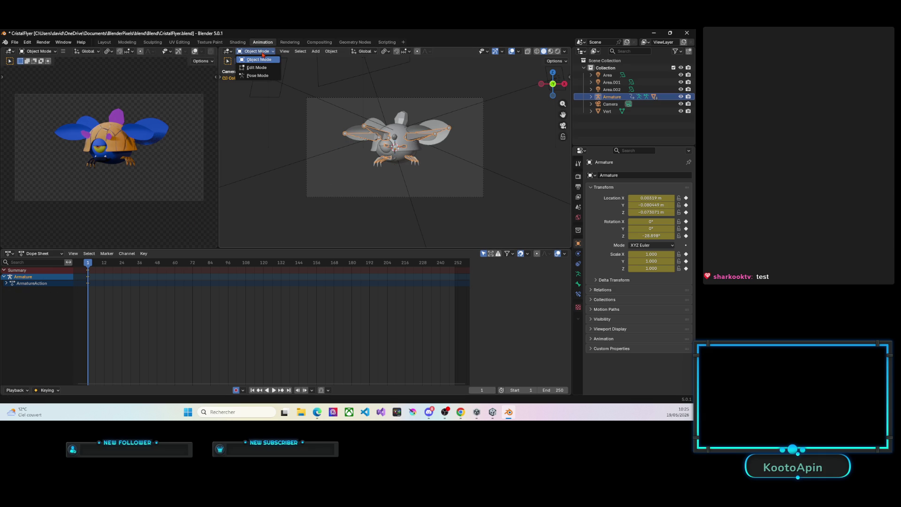
Step: Switch the armature to Pose Mode and set the viewport to Rendered shading
click(257, 76)
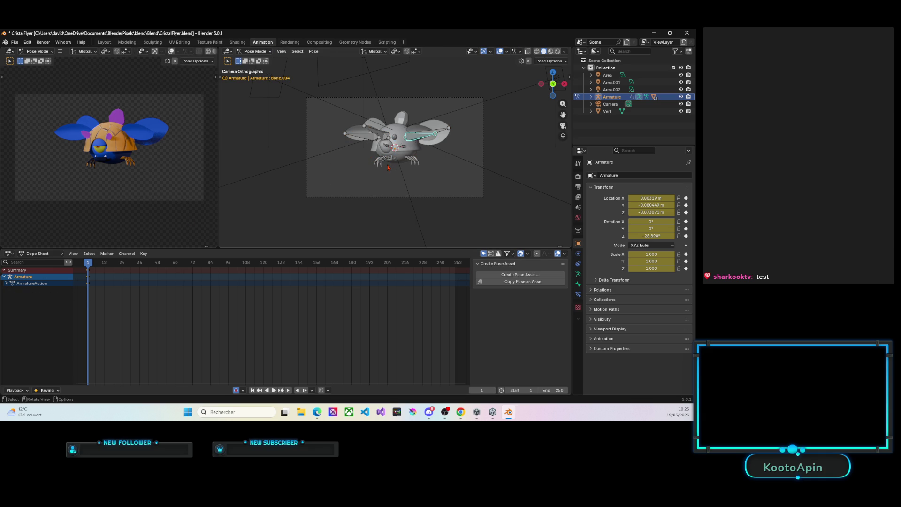
scroll(387, 166, up, 2)
scroll(388, 168, up, 2)
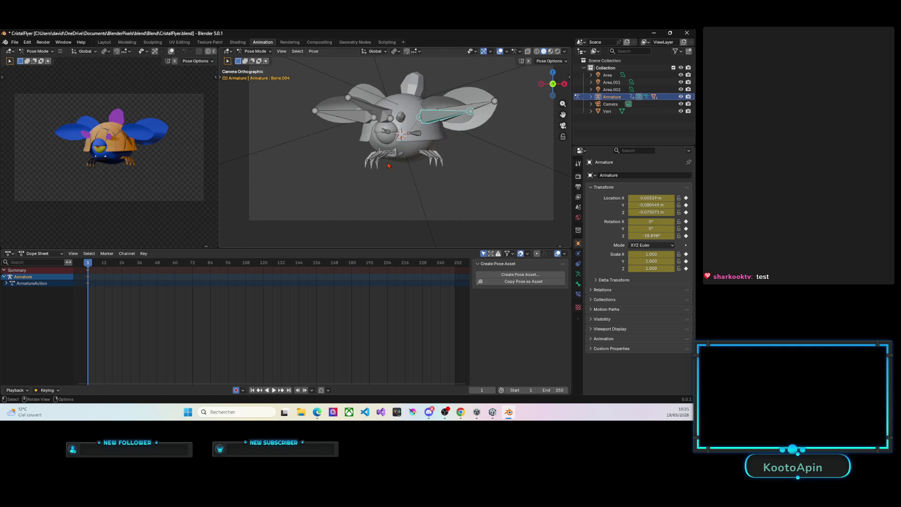
key(z)
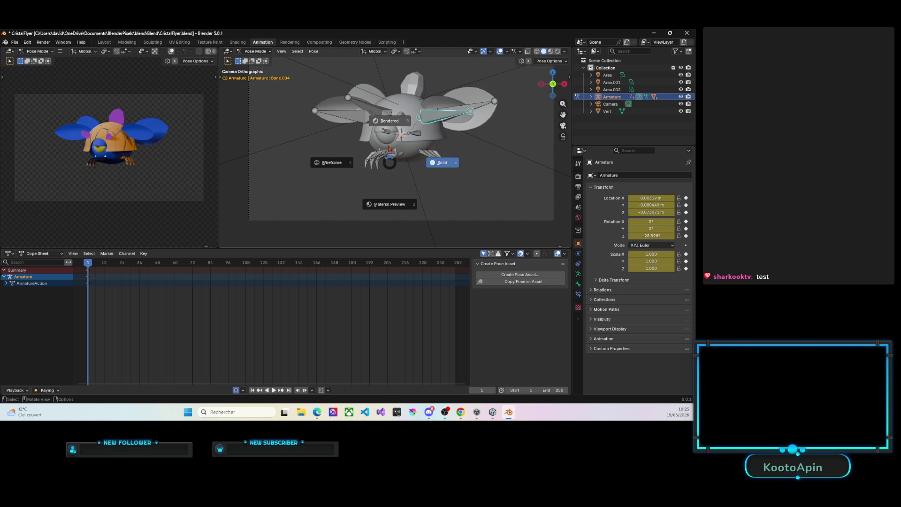
click(384, 121)
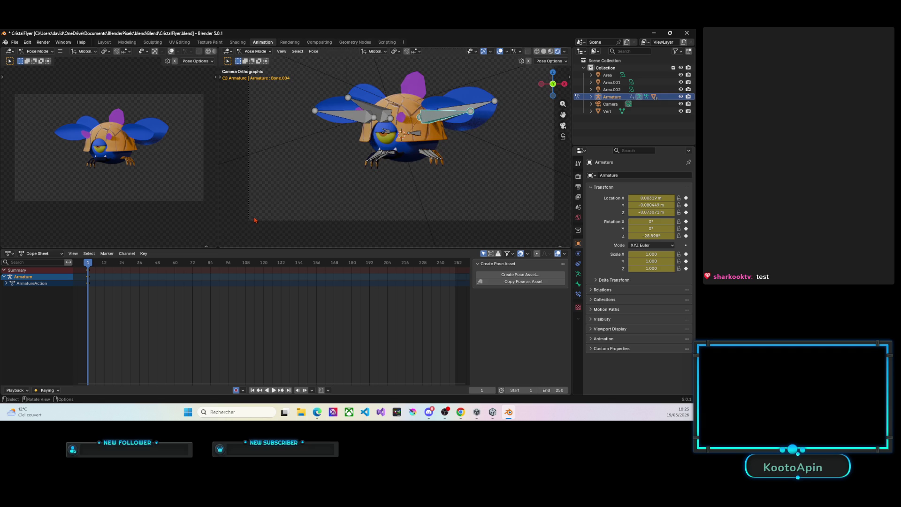
Step: Select both wing bones, test and cancel Y rotations, then orbit out of the camera view
click(350, 118)
shift+click(431, 118)
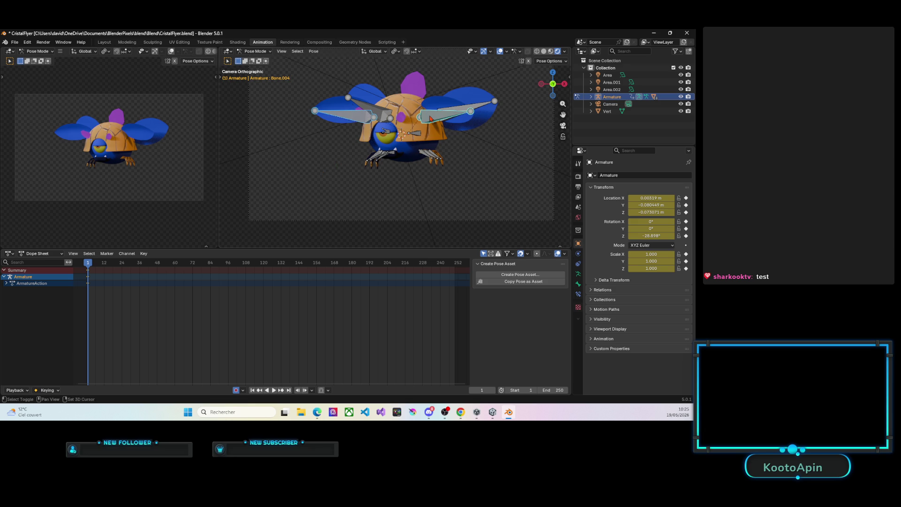
key(r)
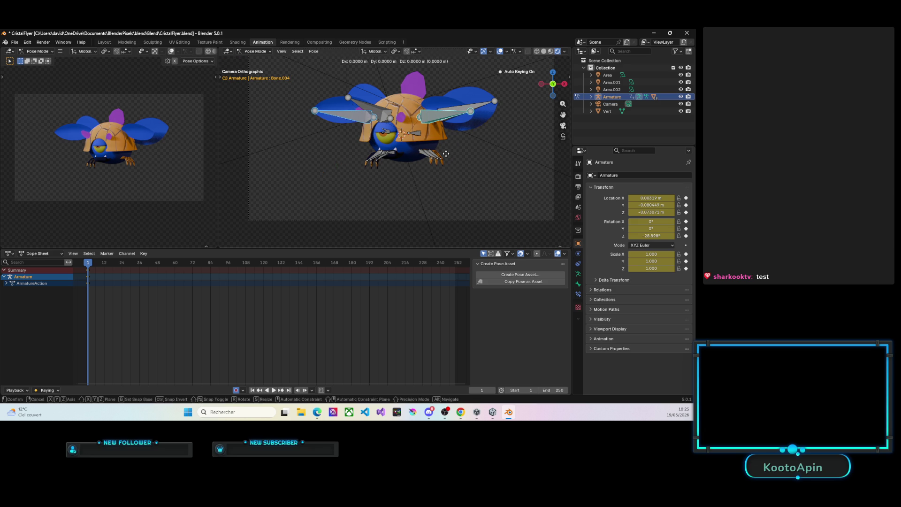
key(Escape)
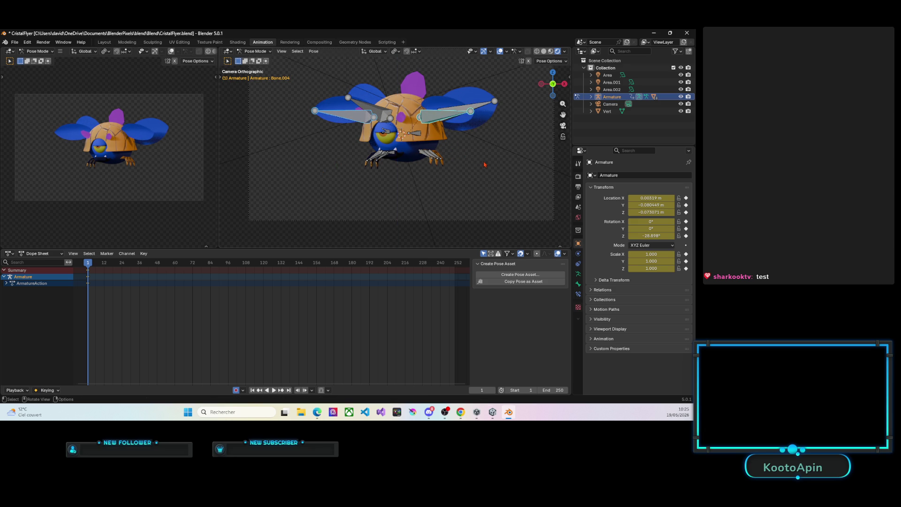
key(r)
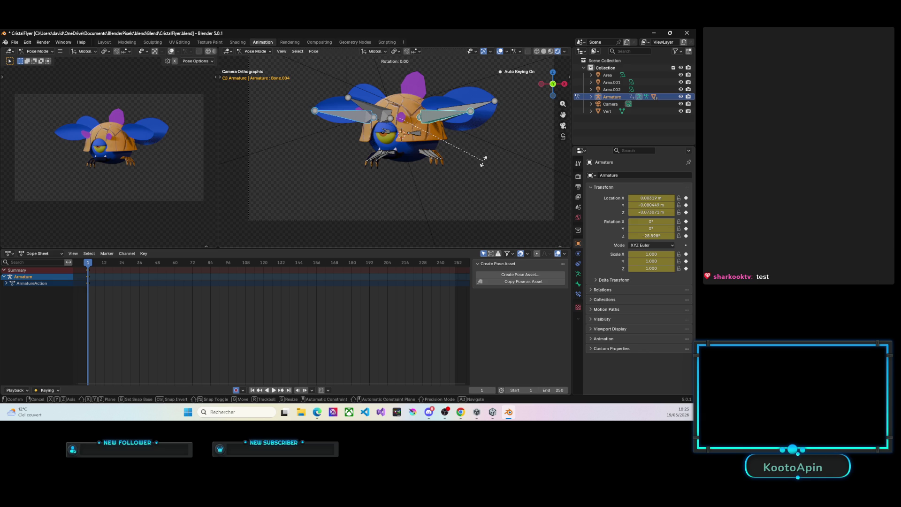
key(y)
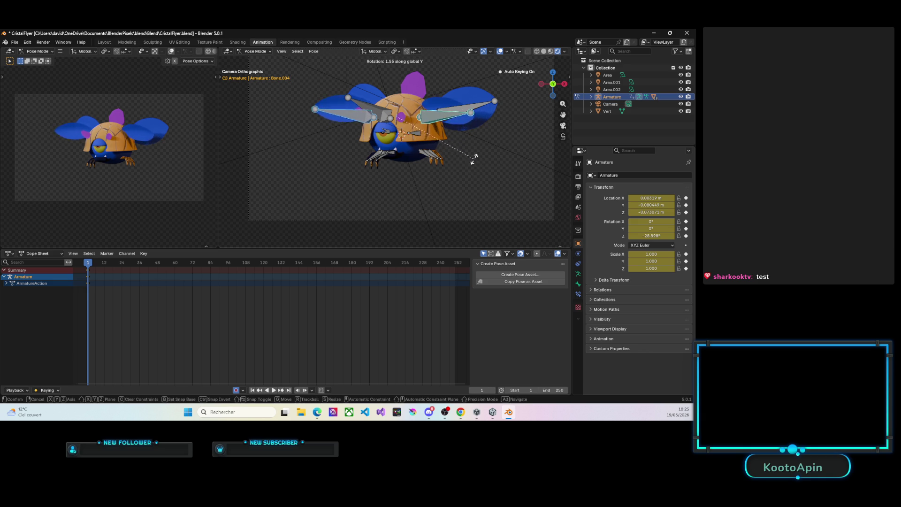
key(Escape)
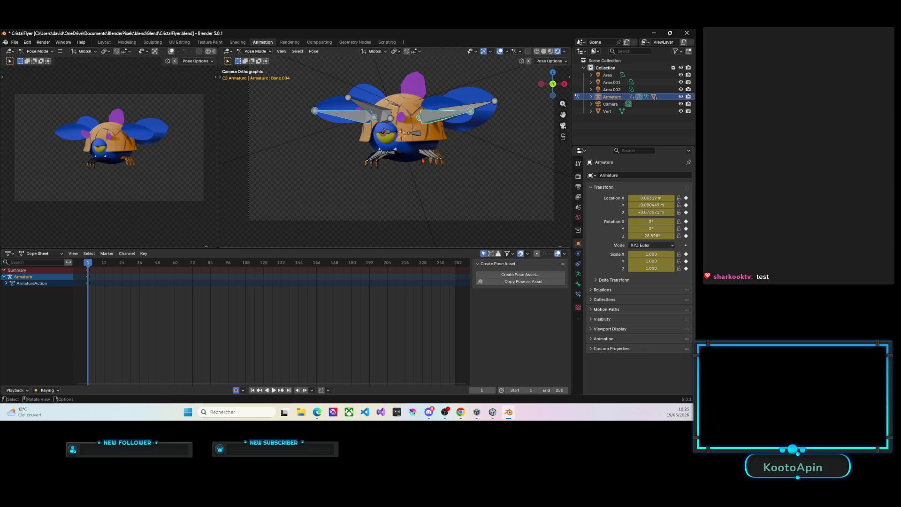
middle_drag(424, 160, 407, 161)
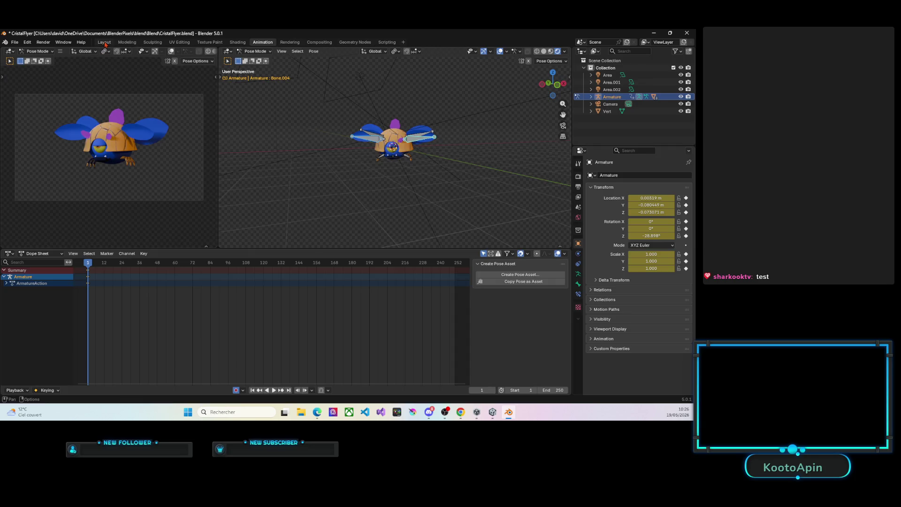
click(105, 42)
Step: In Pose Mode, add an Inverse Kinematics constraint to wing bone Bone.004
middle_drag(169, 99, 161, 91)
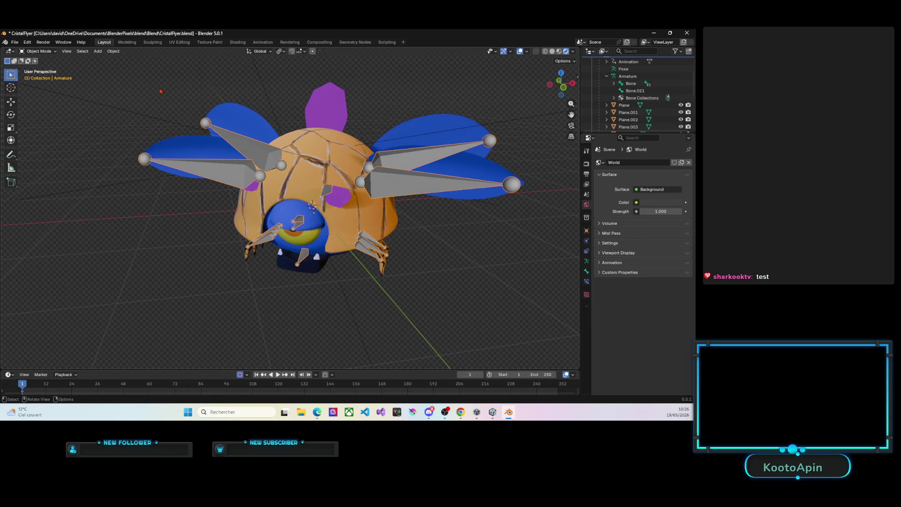
click(39, 51)
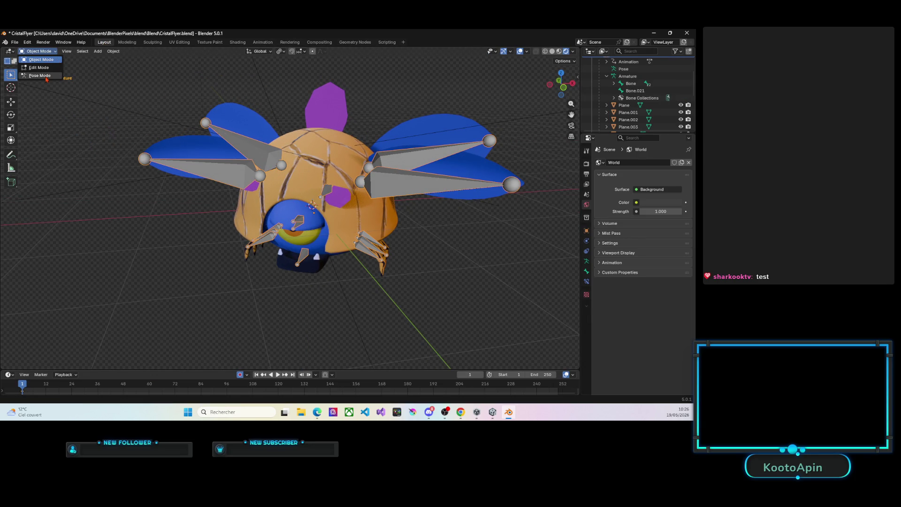
click(39, 75)
scroll(273, 214, down, 3)
middle_drag(273, 215, 342, 209)
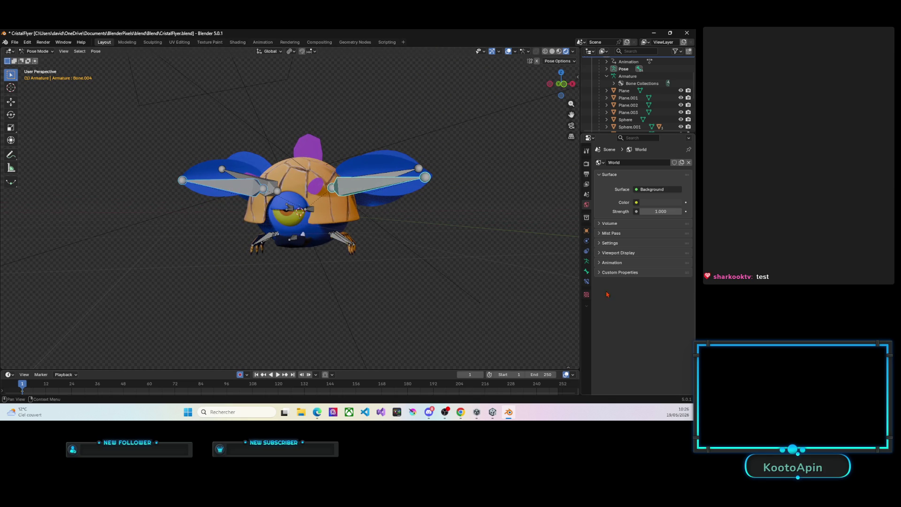
click(586, 282)
click(604, 163)
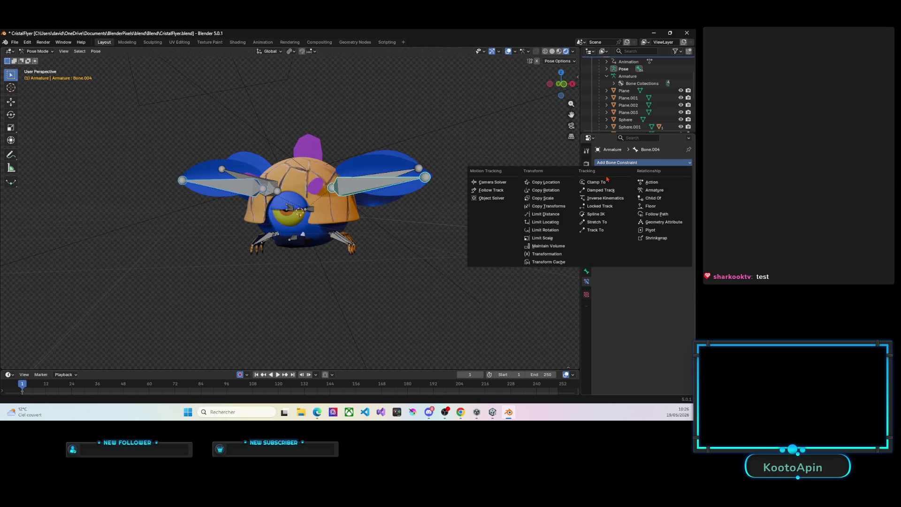
click(597, 200)
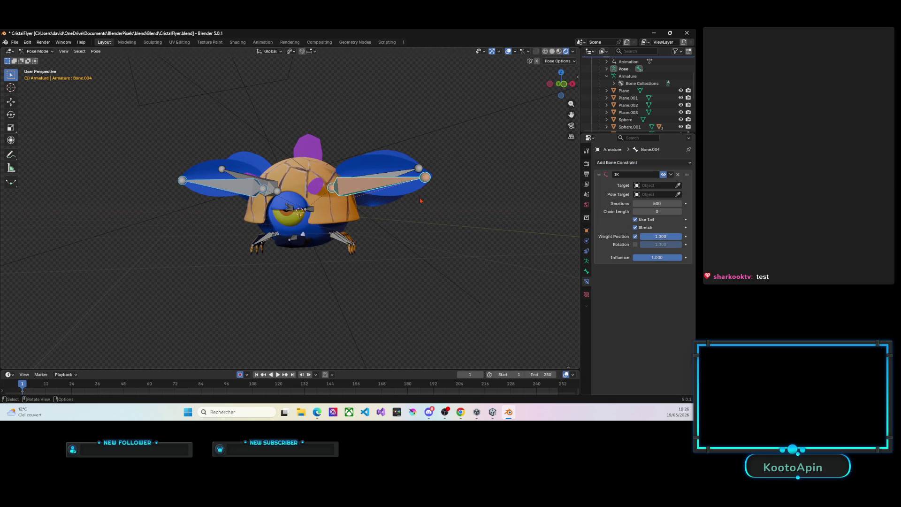
Step: Add an Inverse Kinematics constraint with chain length 1 to left wing bone Bone.026
click(372, 188)
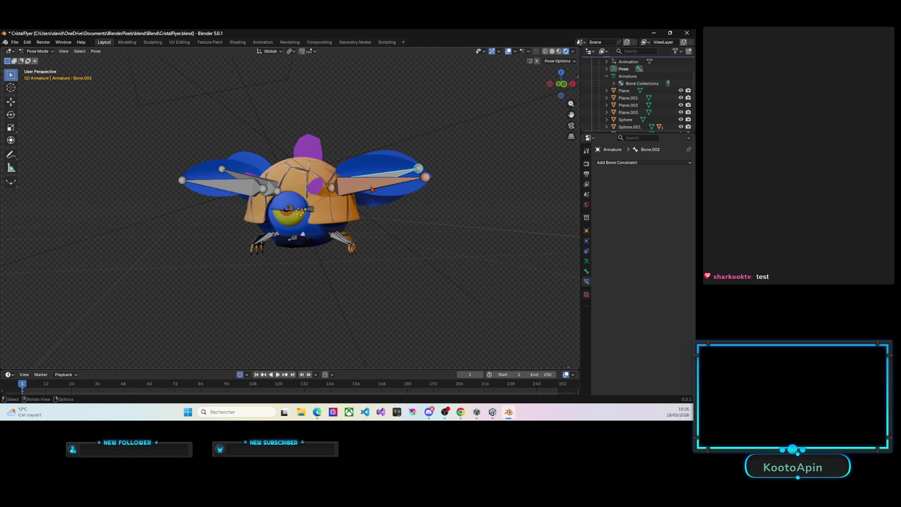
click(241, 187)
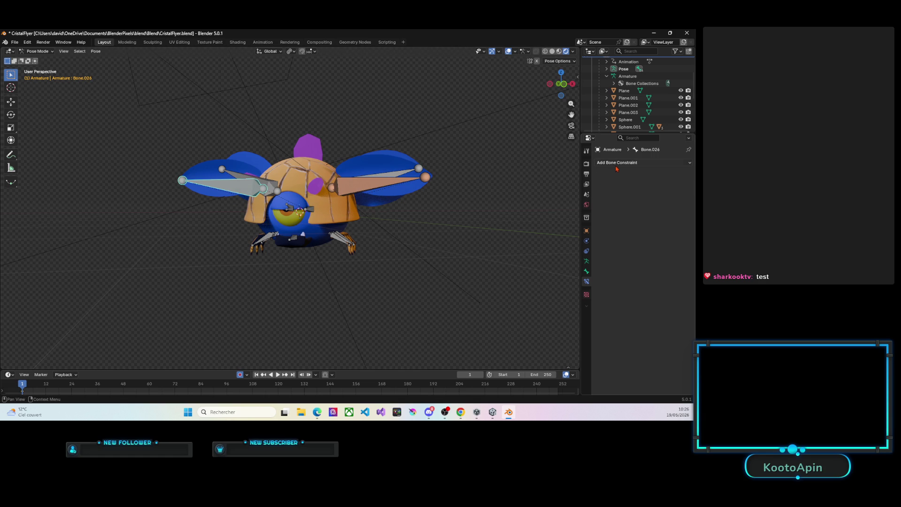
mouse_move(420, 226)
middle_down()
mouse_move(368, 225)
mouse_move(344, 179)
mouse_move(368, 249)
middle_up()
click(345, 179)
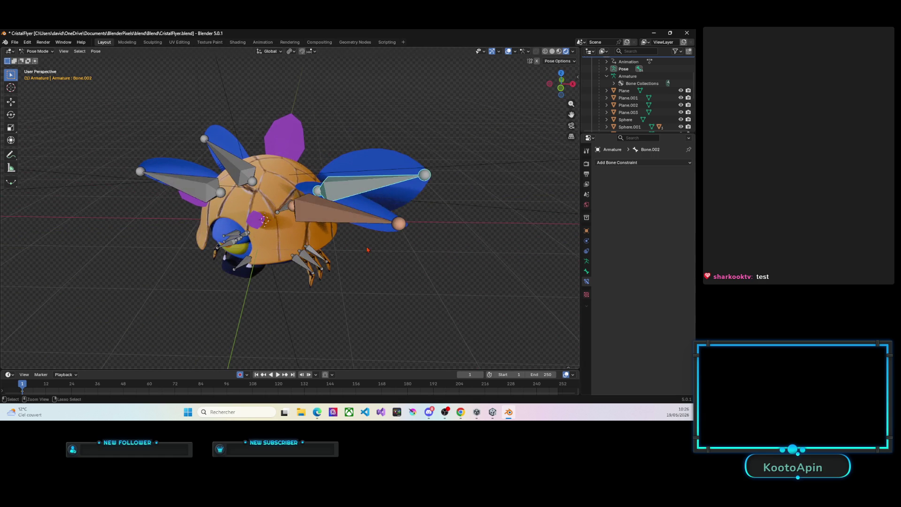
key(ctrl+Tab)
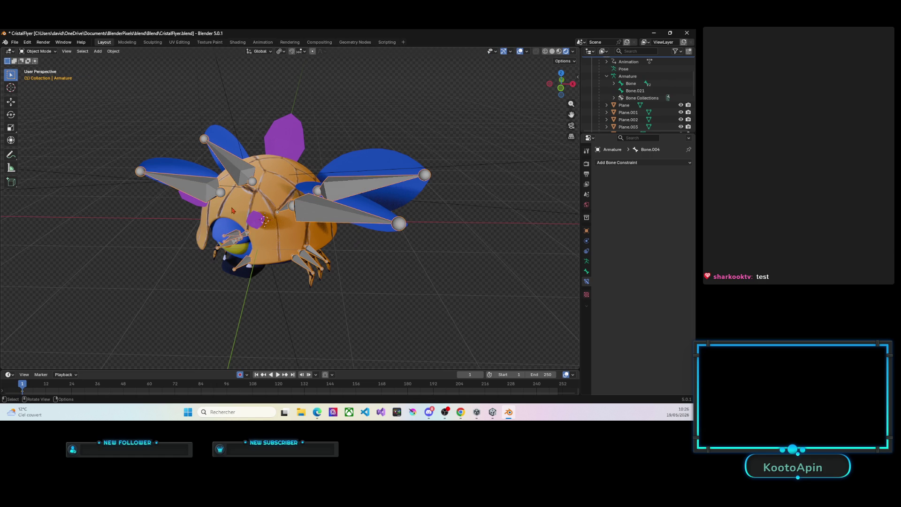
click(38, 51)
click(36, 77)
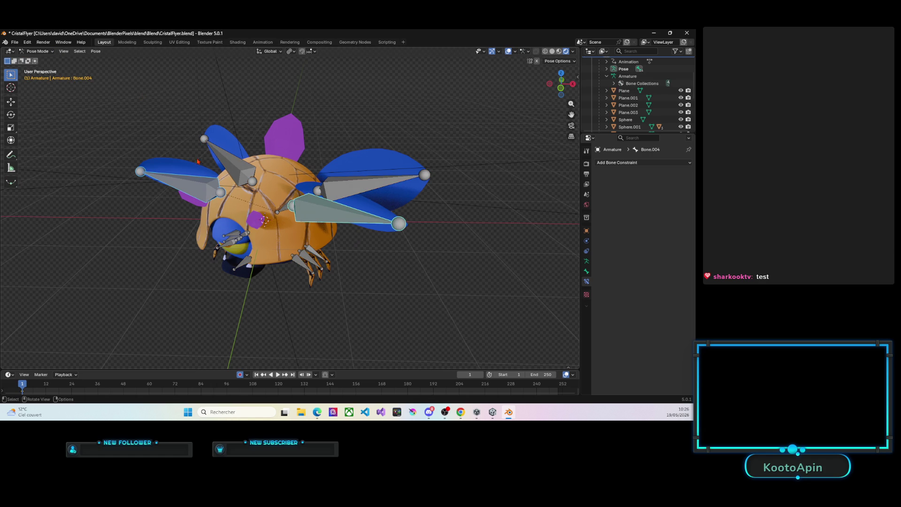
click(199, 191)
click(620, 163)
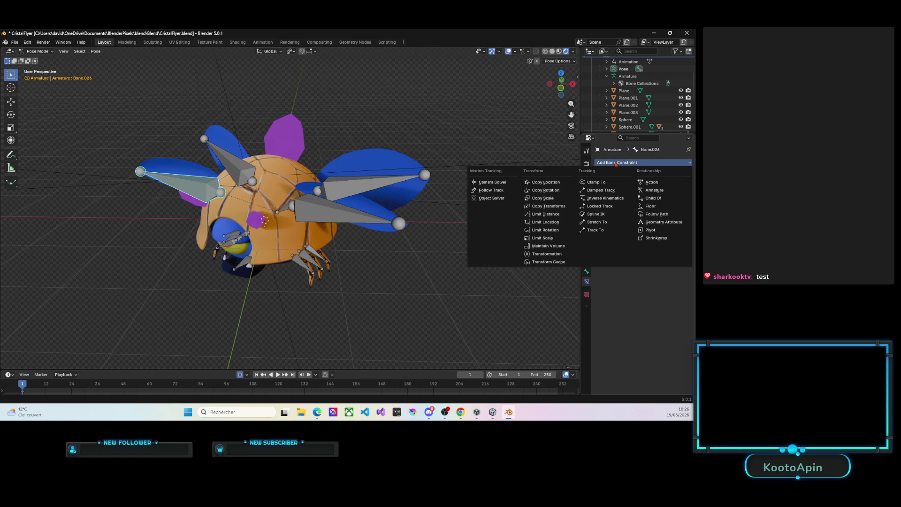
click(601, 198)
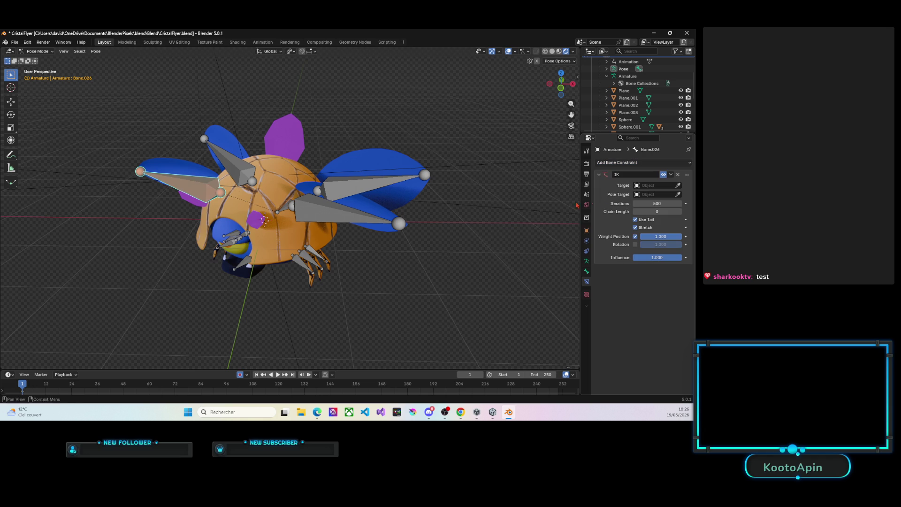
middle_drag(422, 226, 361, 224)
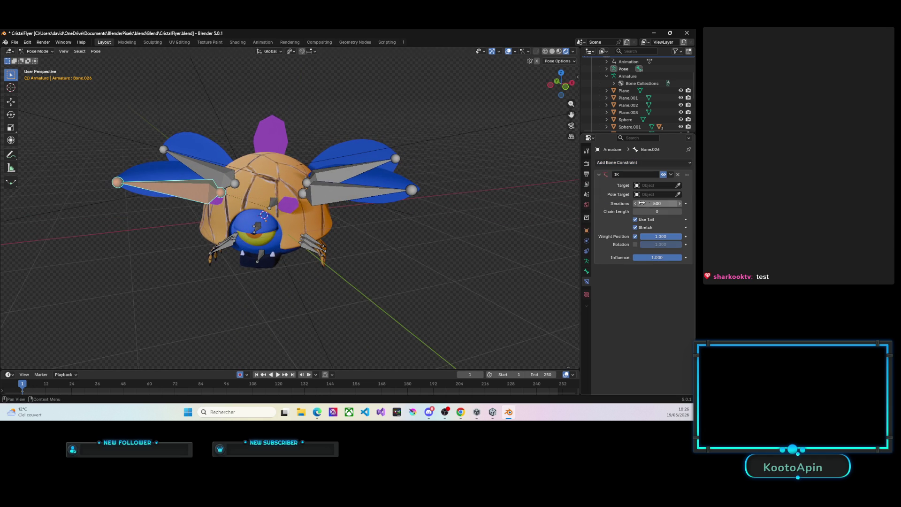
click(681, 211)
Step: Add an IK constraint to right wing bone Bone.004 and test moving the wing
click(324, 196)
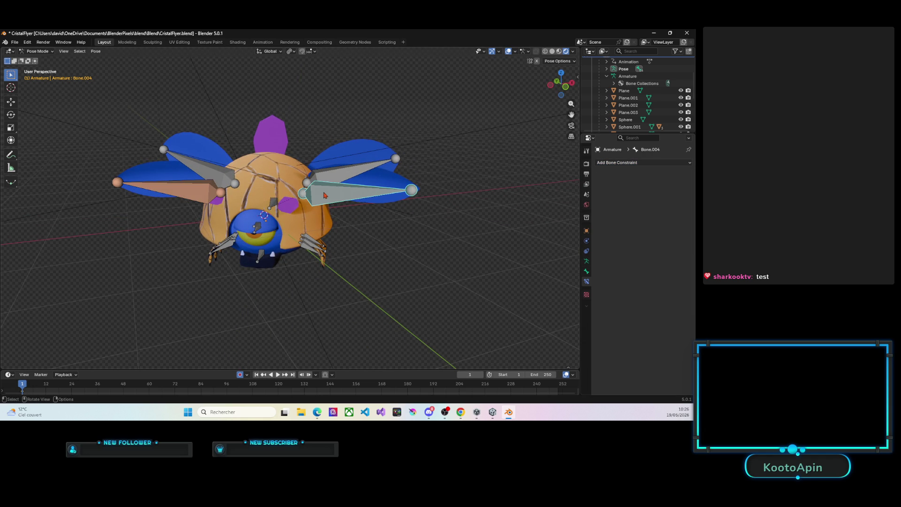
click(633, 163)
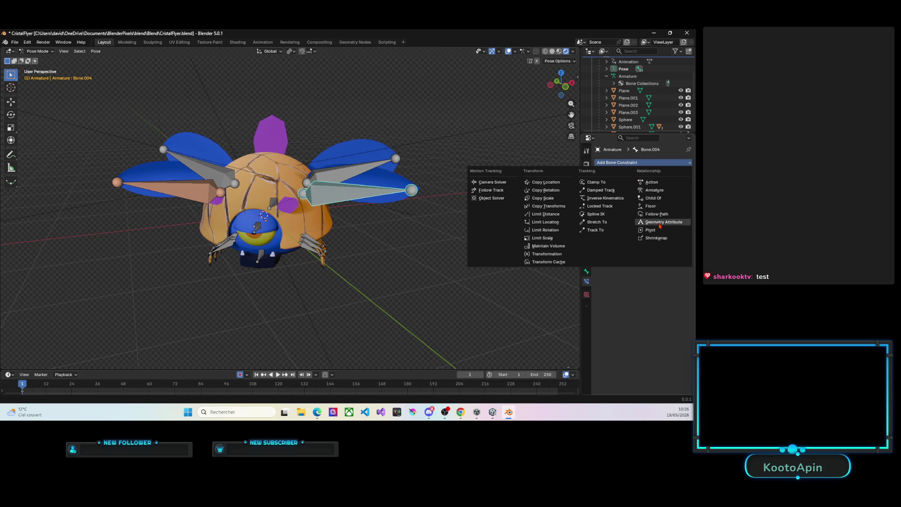
click(603, 198)
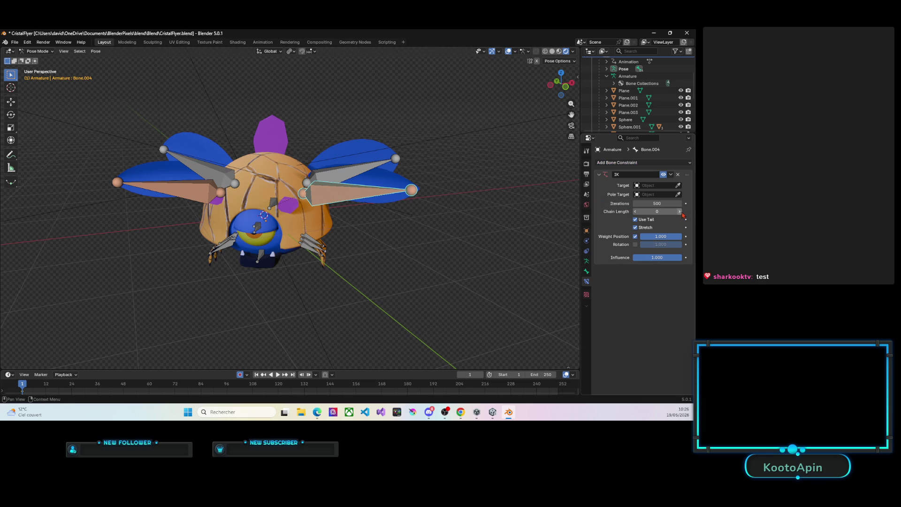
key(g)
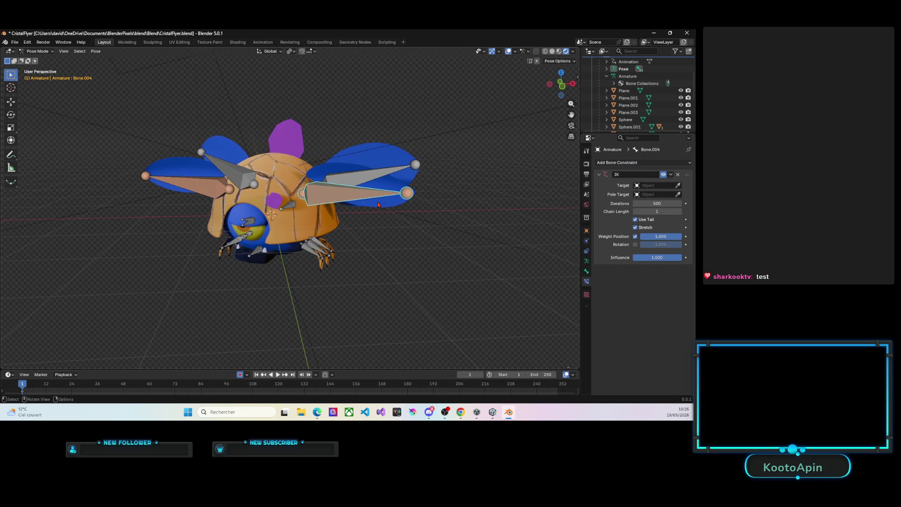
mouse_move(393, 210)
middle_down()
mouse_move(390, 221)
mouse_move(400, 213)
middle_up()
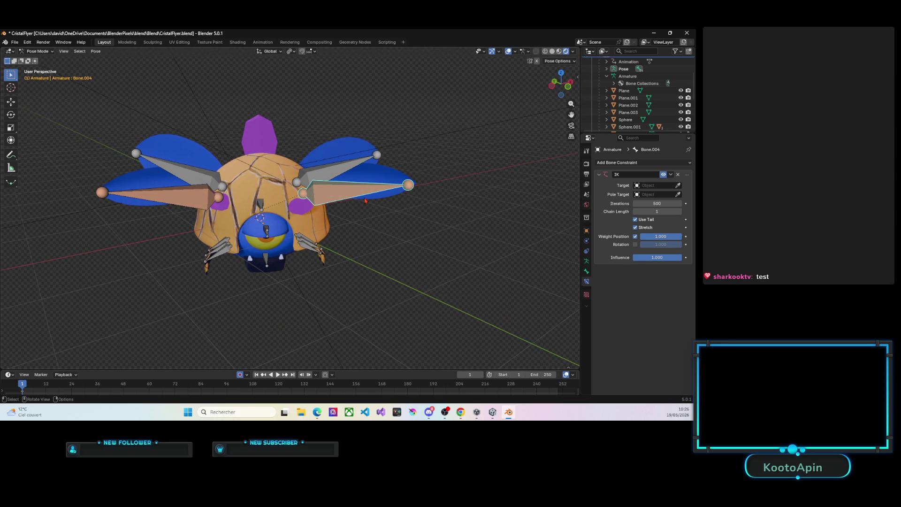
middle_drag(369, 197, 336, 183)
click(356, 187)
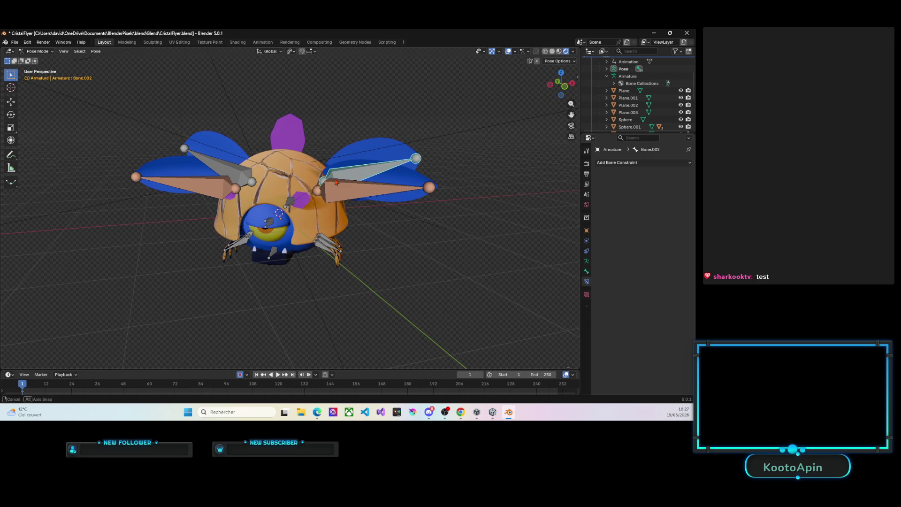
Step: In Object Mode, set the origins of wing meshes Plane.002 and Plane.003 to their geometry
click(38, 52)
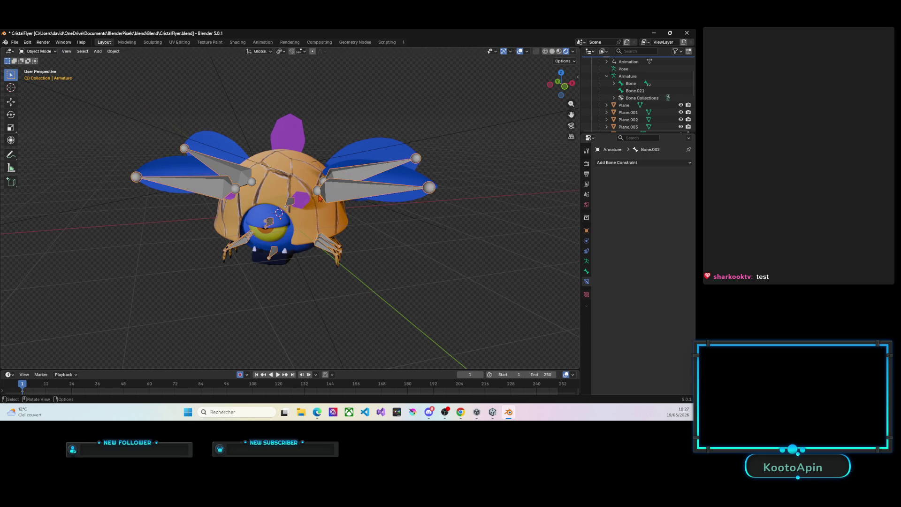
mouse_move(321, 199)
middle_down()
mouse_move(289, 219)
mouse_move(384, 182)
middle_up()
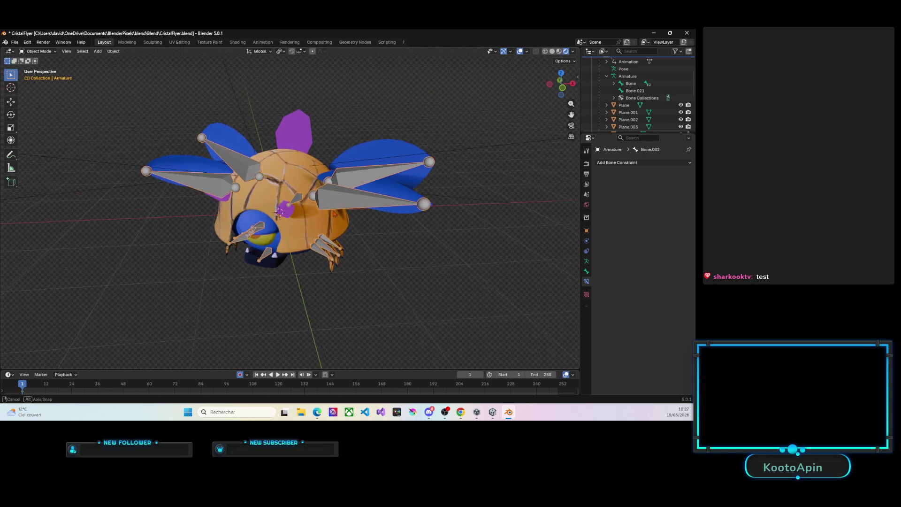
click(384, 184)
right_click(384, 185)
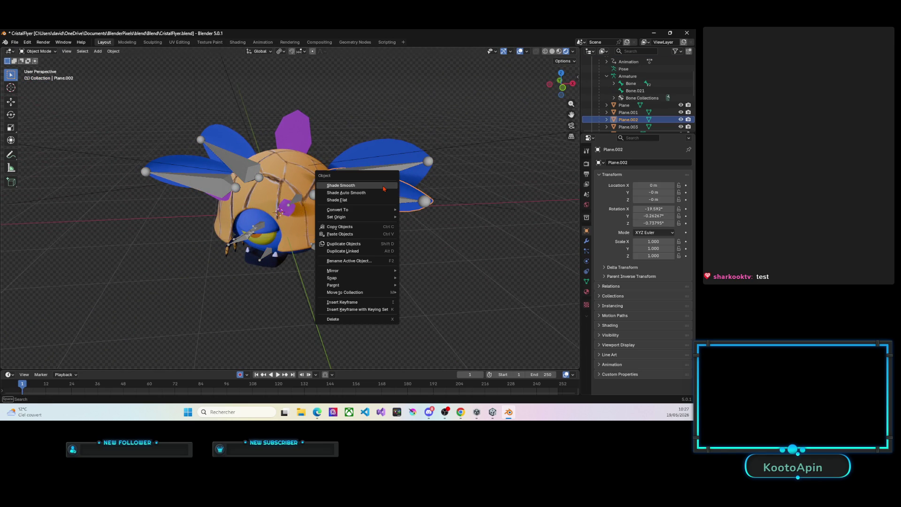
mouse_move(336, 217)
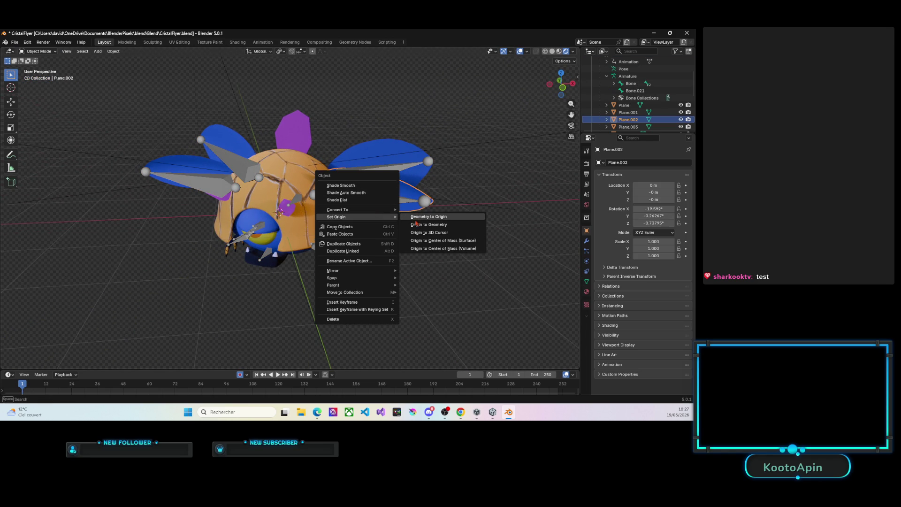
click(424, 224)
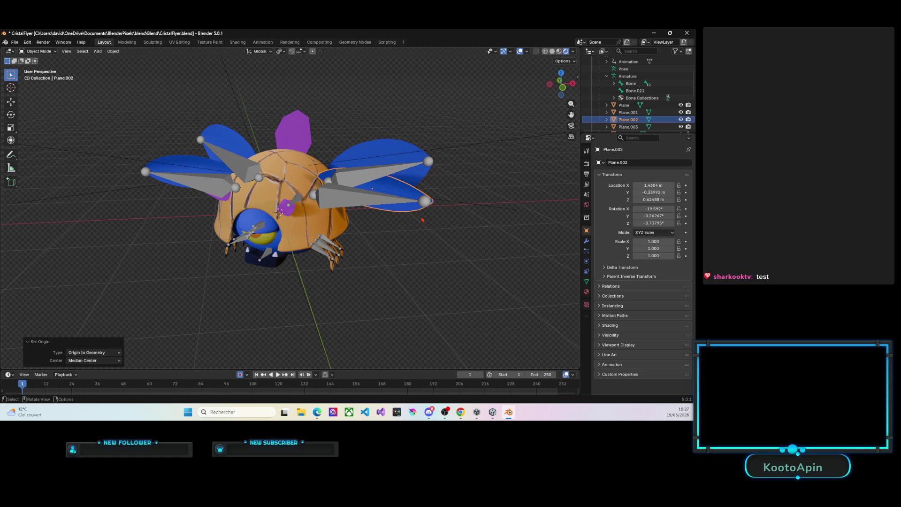
click(379, 161)
right_click(380, 161)
click(396, 153)
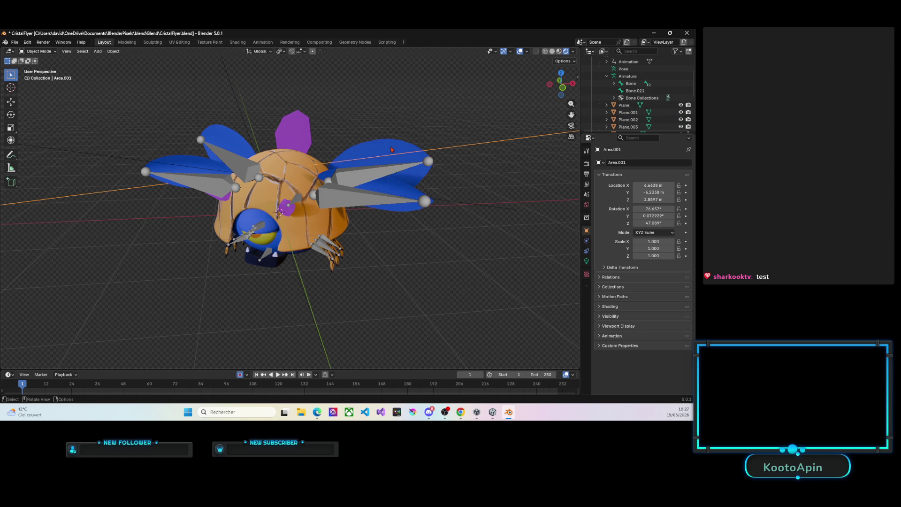
right_click(391, 149)
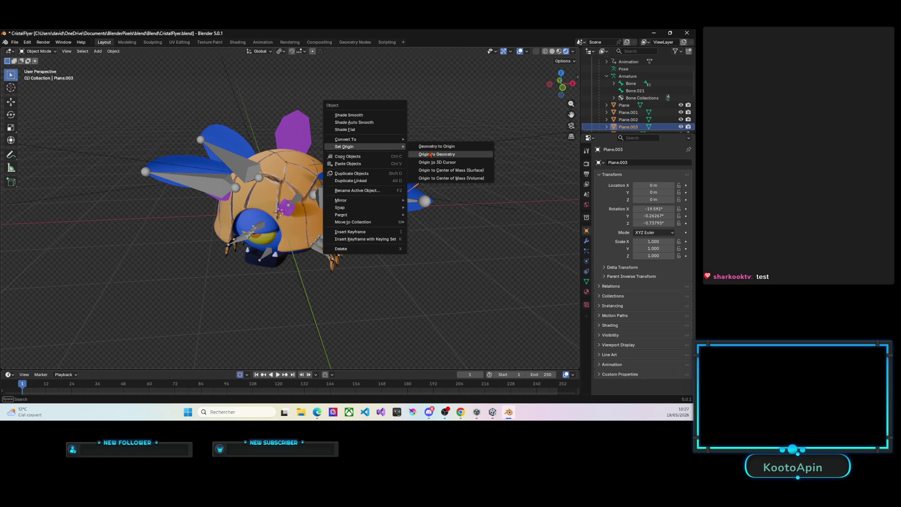
click(429, 156)
Step: Set the origins of wing meshes Plane and Plane.001 to their geometry
click(251, 143)
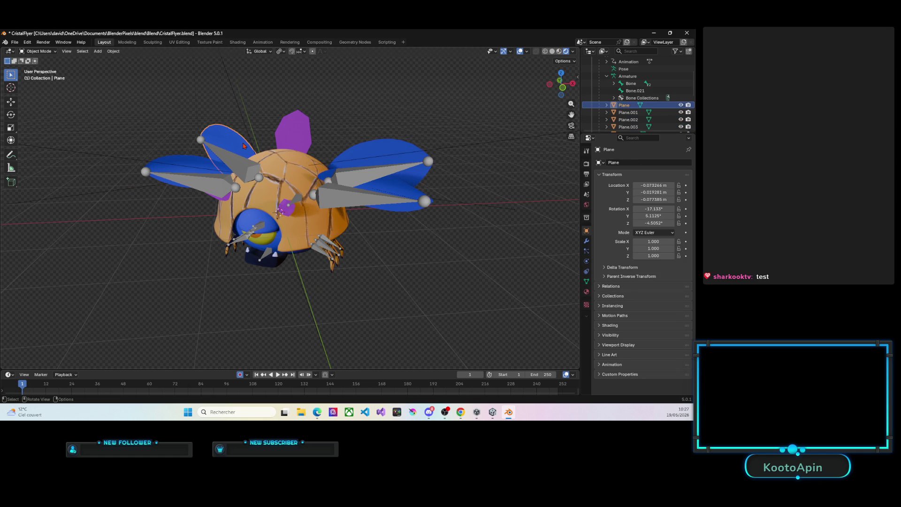
right_click(232, 142)
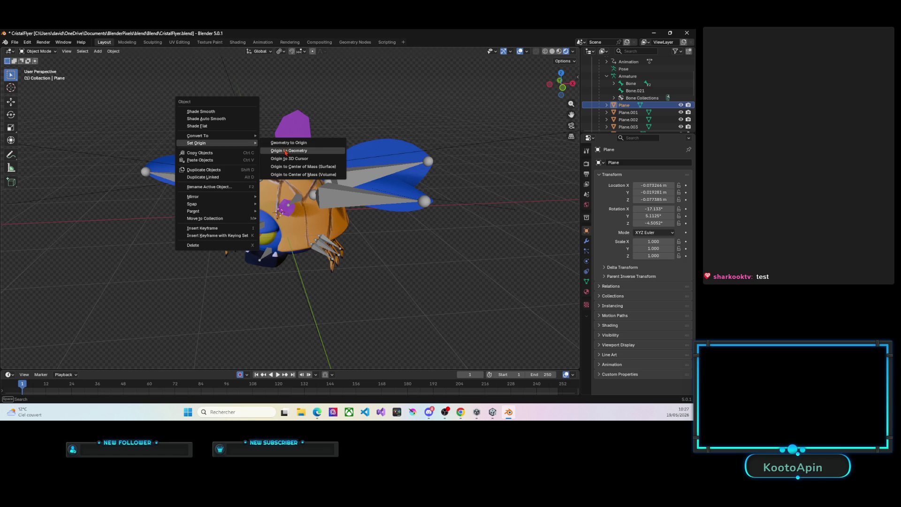
click(287, 151)
click(281, 210)
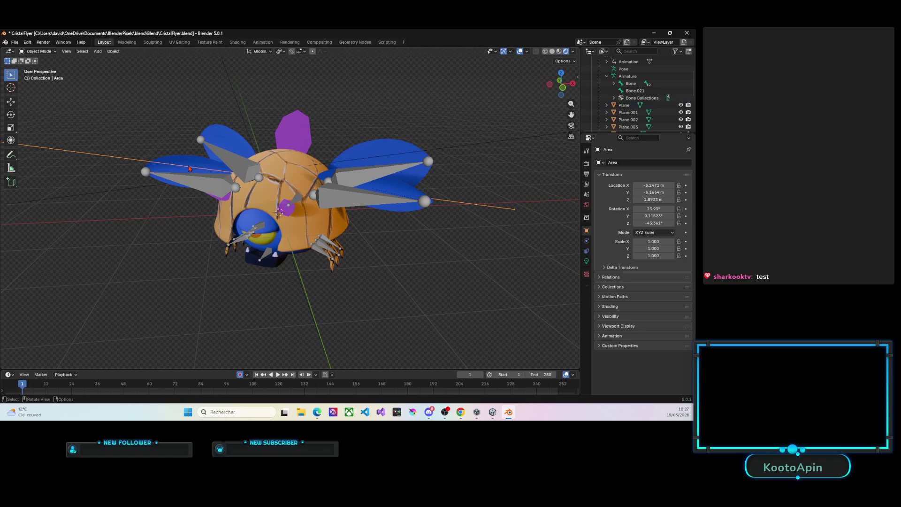
click(193, 165)
right_click(193, 164)
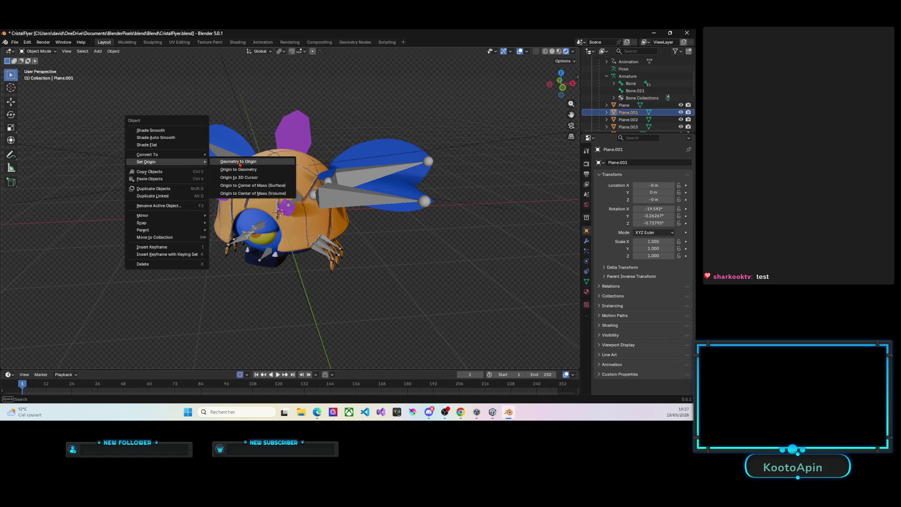
click(240, 170)
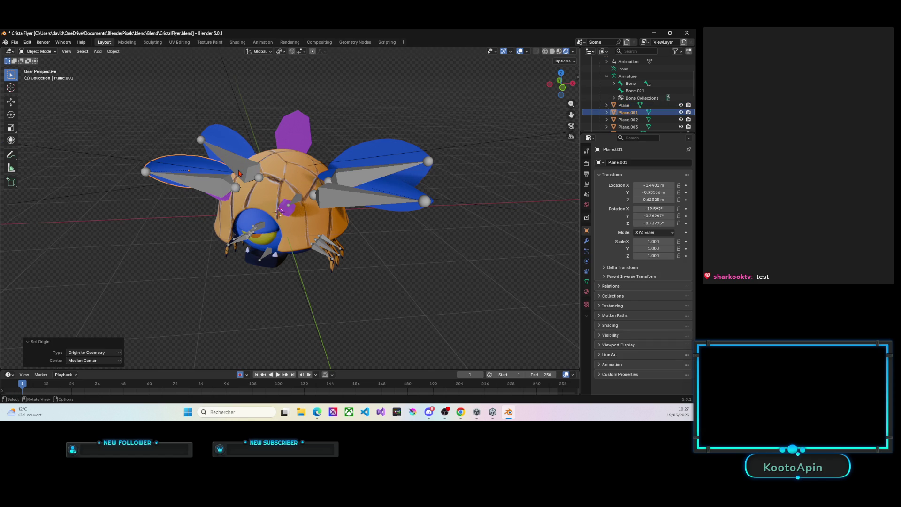
middle_drag(289, 212, 232, 204)
click(37, 51)
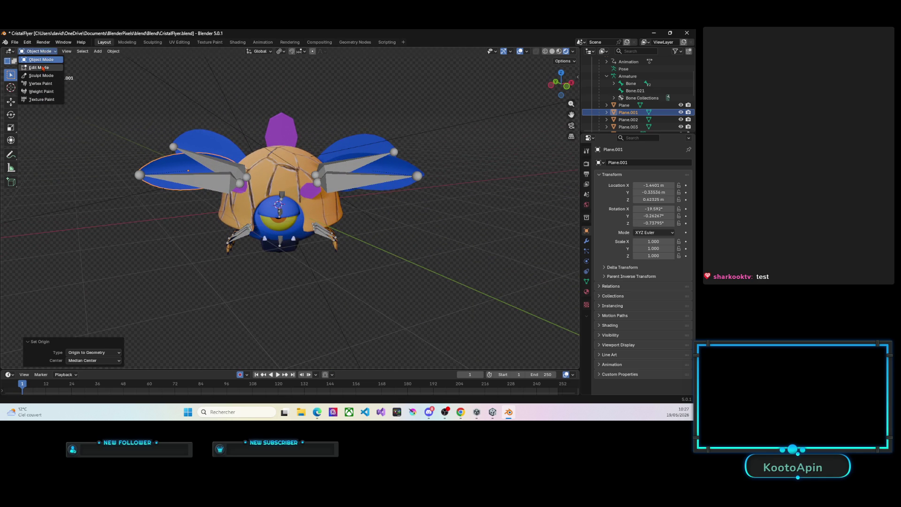
Step: In Pose Mode, rotate left wing bone Bone.026 upward
click(202, 163)
click(54, 58)
click(39, 76)
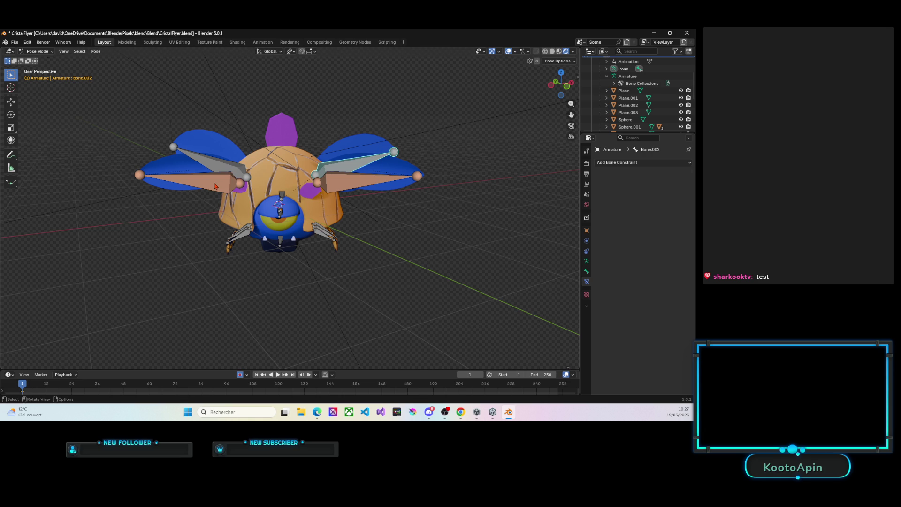
click(215, 186)
key(r)
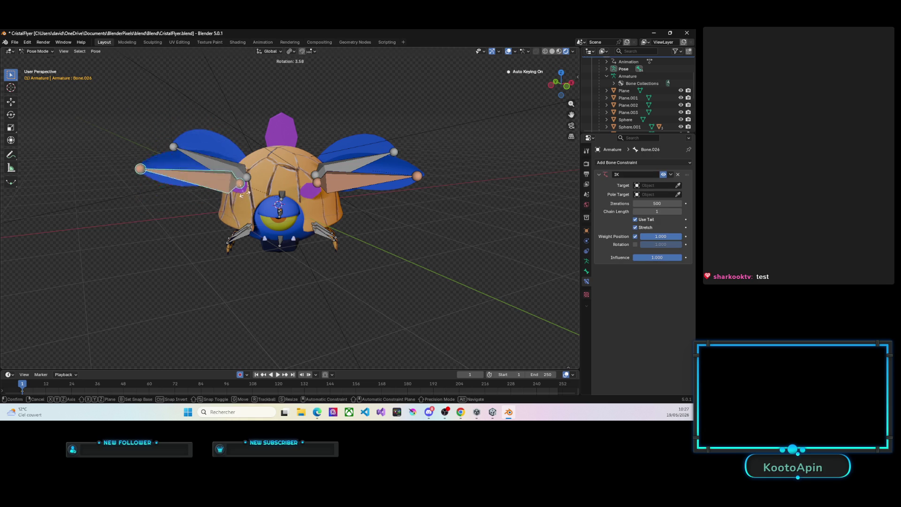
click(257, 206)
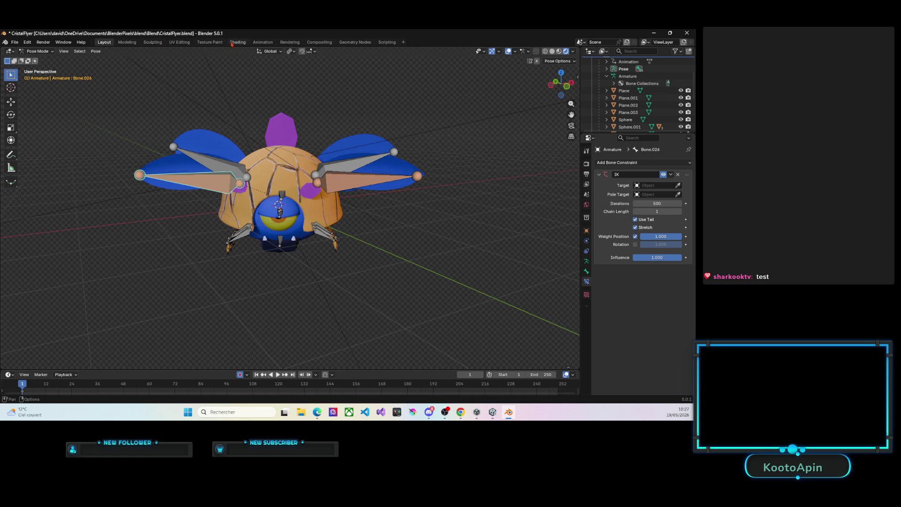
Step: In the Animation workspace, select the long left wing bone and move the playhead to a later frame
click(264, 43)
middle_drag(328, 154, 339, 195)
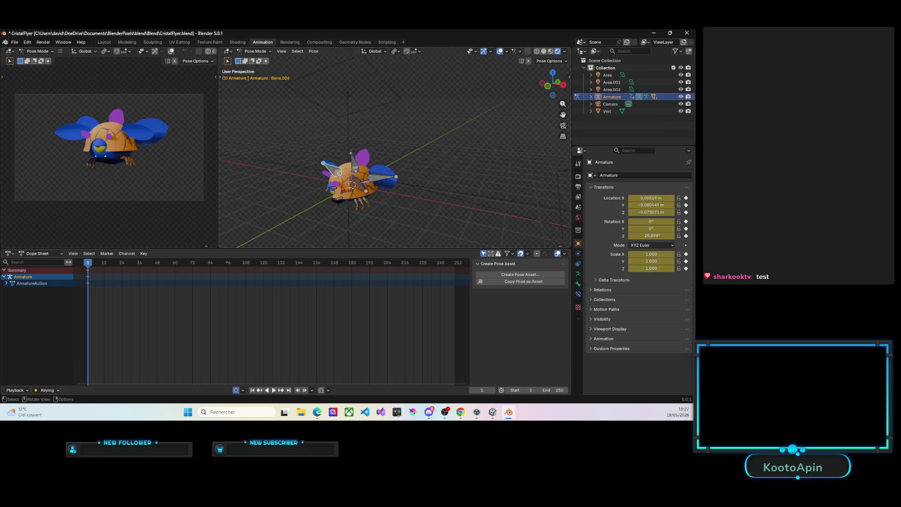
scroll(336, 185, up, 3)
click(377, 190)
middle_drag(377, 190, 382, 174)
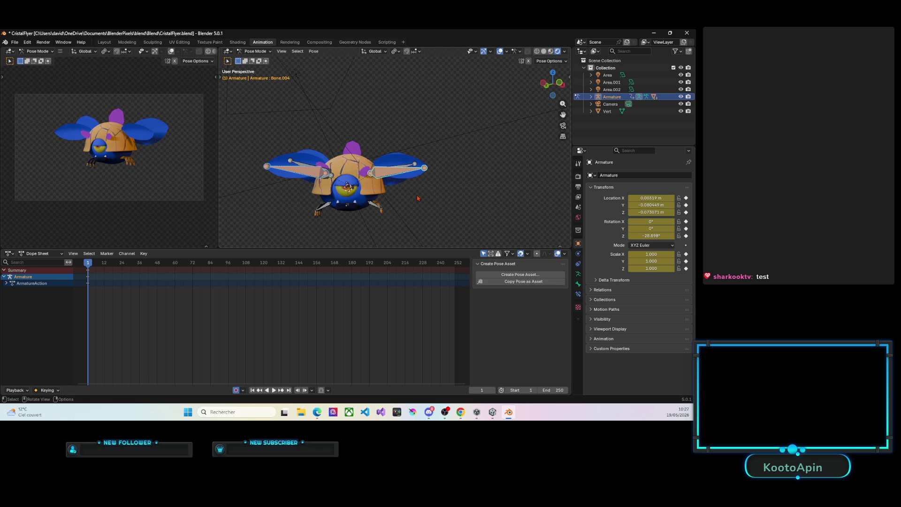
click(307, 171)
click(304, 173)
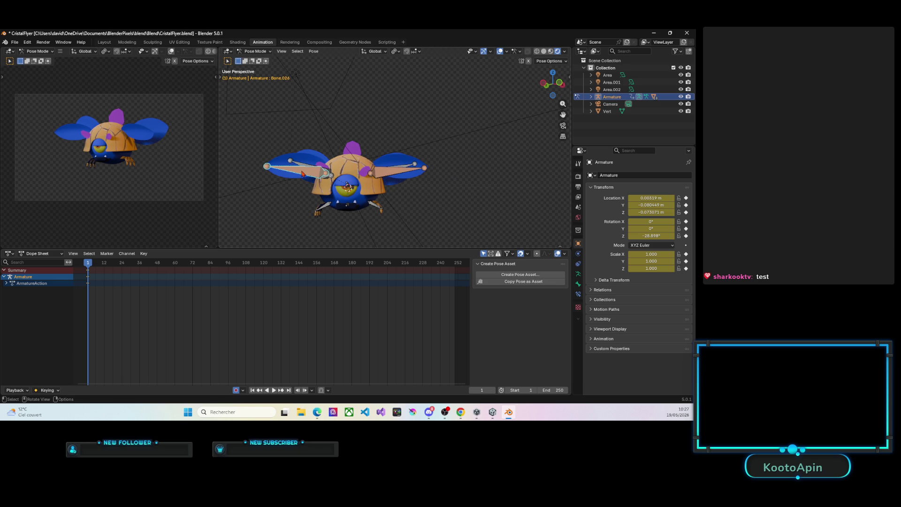
drag(90, 264, 100, 264)
Step: At frame 7, rotate the left wing bone upward around Y in two keyed steps
key(Left)
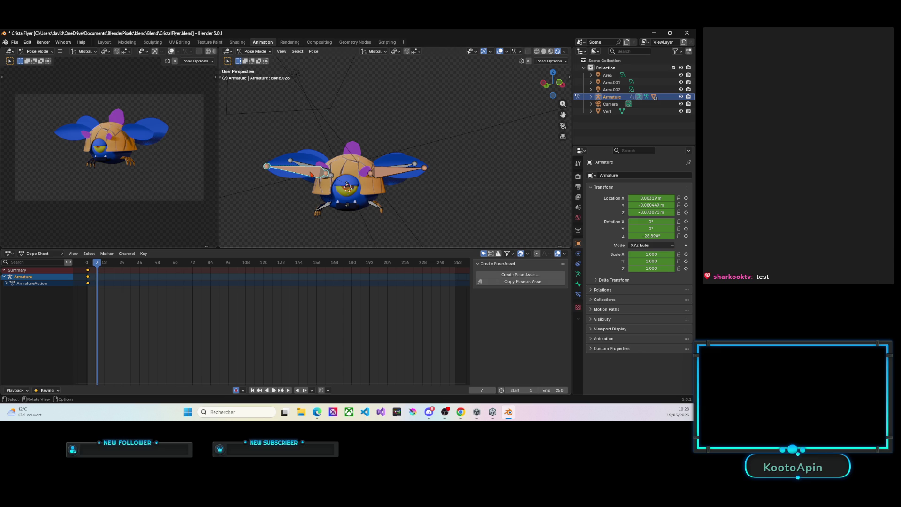
key(r)
key(y)
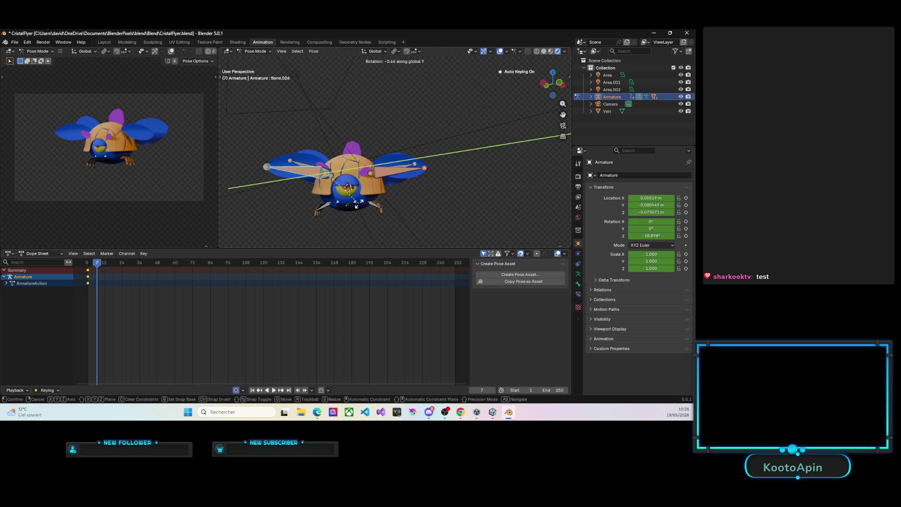
click(317, 227)
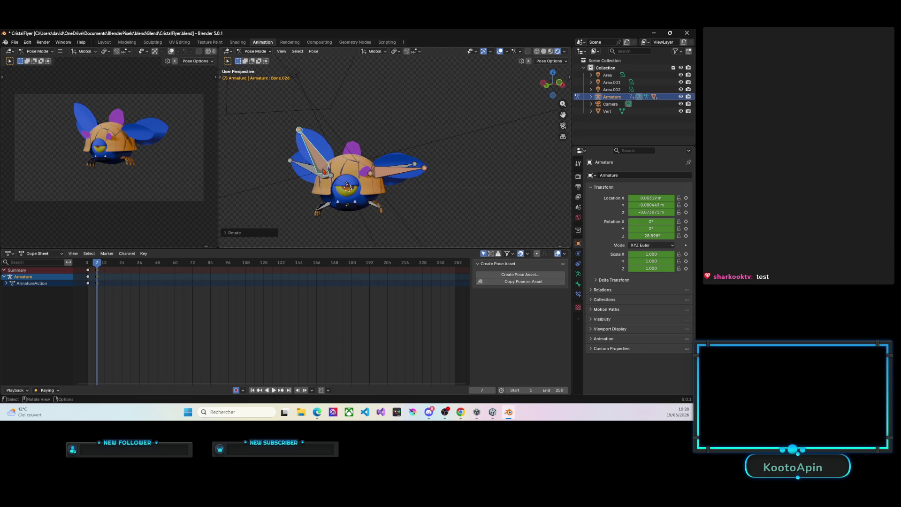
key(r)
key(y)
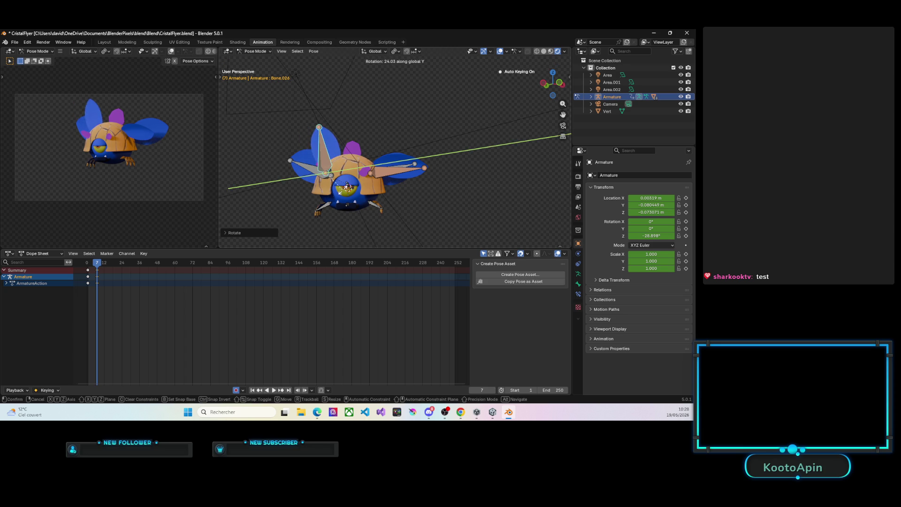
click(389, 171)
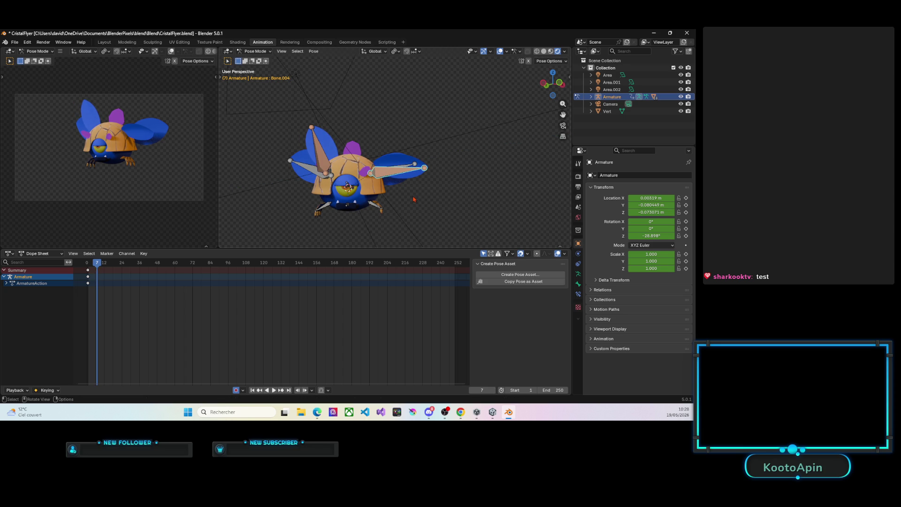
Step: Rotate the right wing bone Bone.004 upward around Y and adjust it around Z, keyed at frame 7
key(r)
key(y)
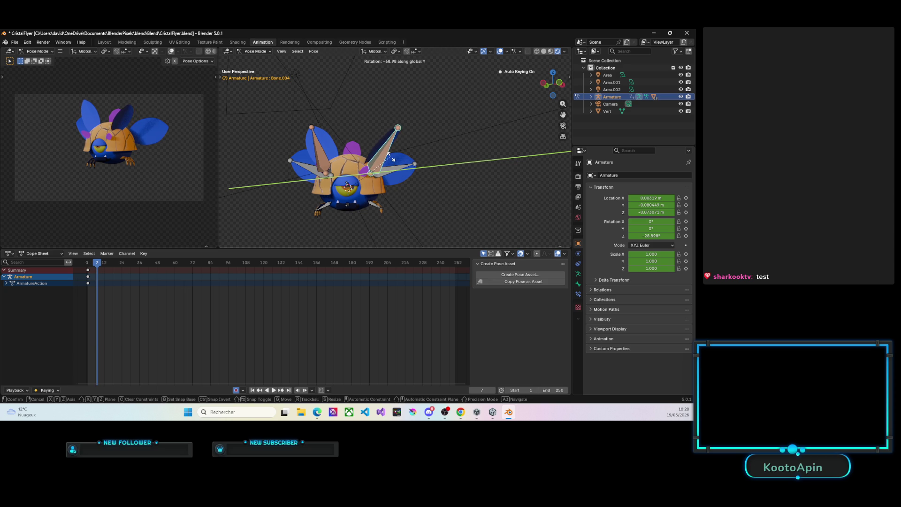
click(402, 165)
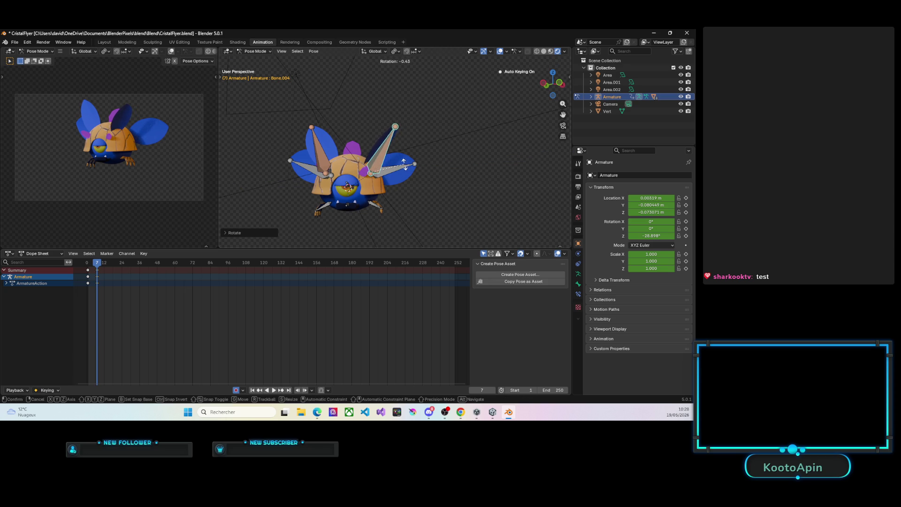
key(r)
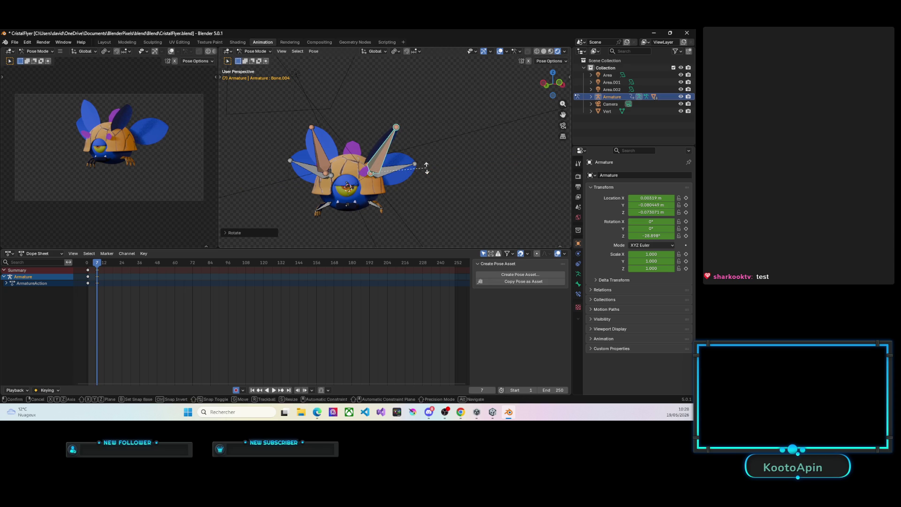
key(z)
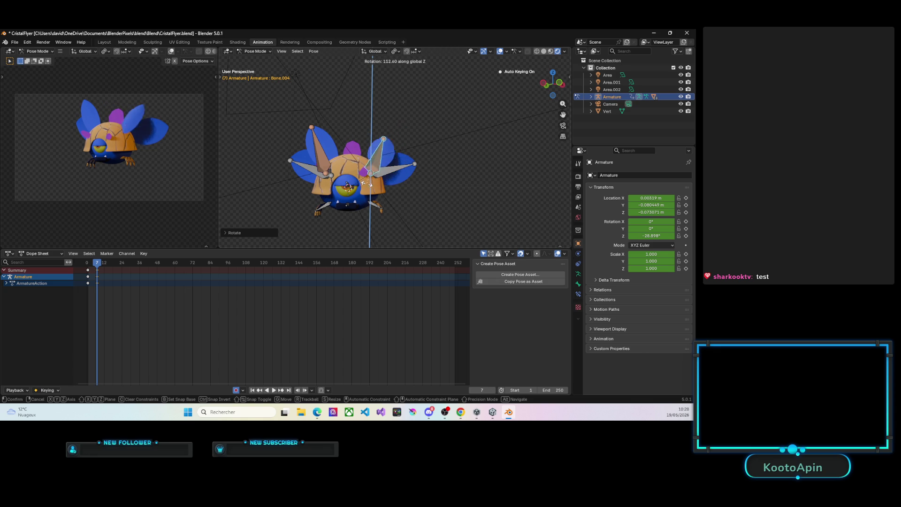
click(270, 168)
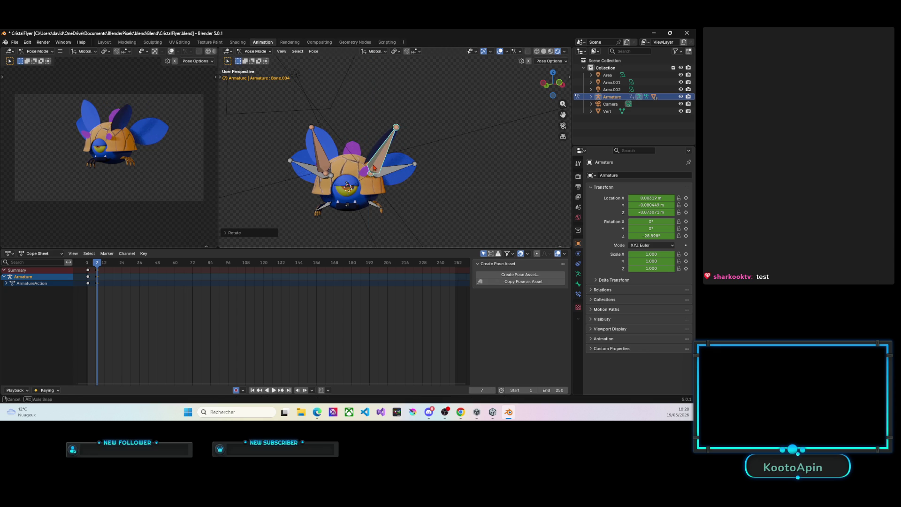
middle_drag(375, 167, 404, 174)
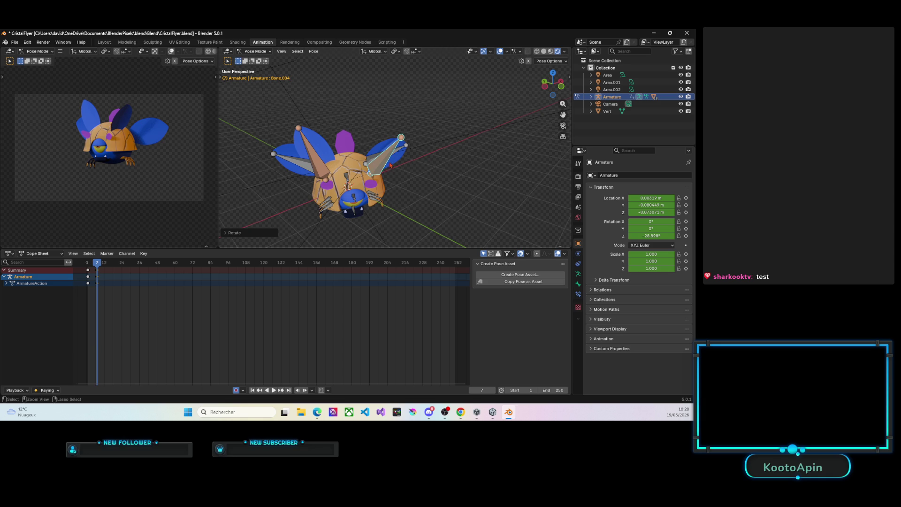
Step: Undo the wing poses, then rotate right wing bone Bone.002 around Y at frame 7
key(ctrl+z)
key(ctrl+z)
key(ctrl+z)
key(ctrl+z)
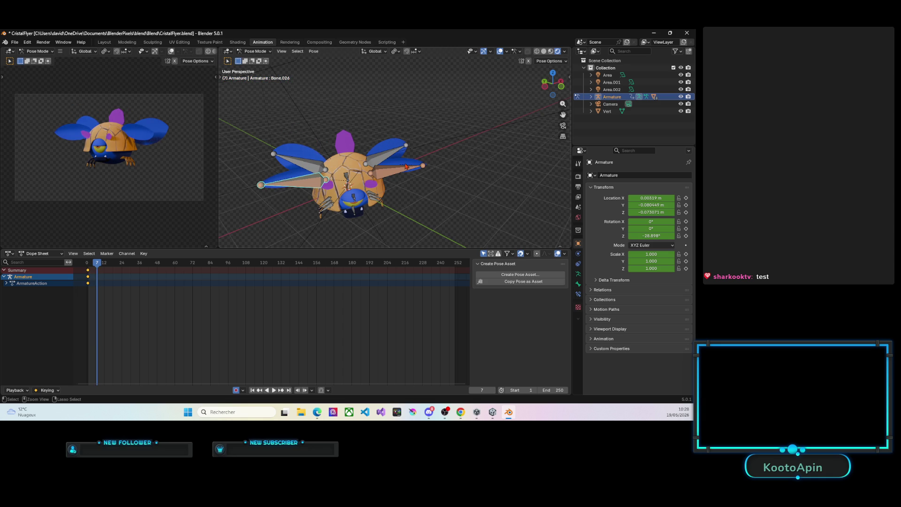
mouse_move(407, 195)
middle_down()
mouse_move(377, 185)
mouse_move(413, 179)
middle_up()
click(378, 187)
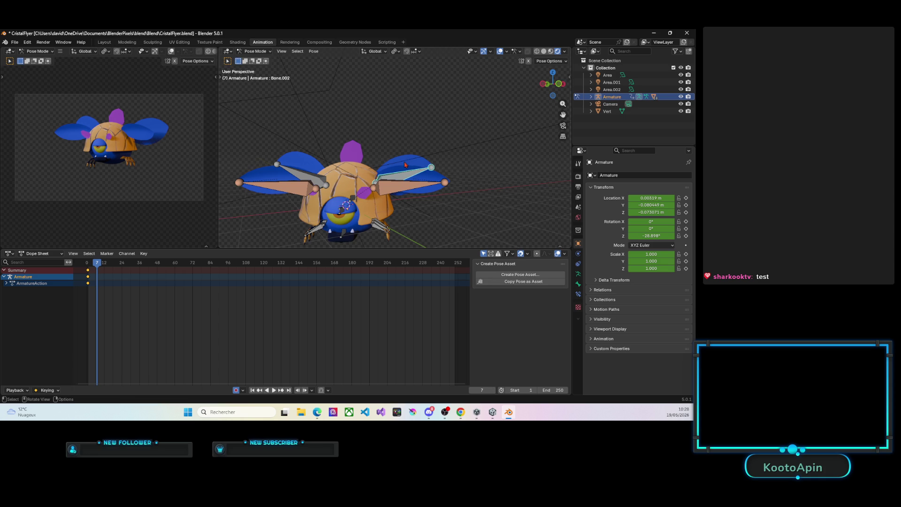
key(r)
key(y)
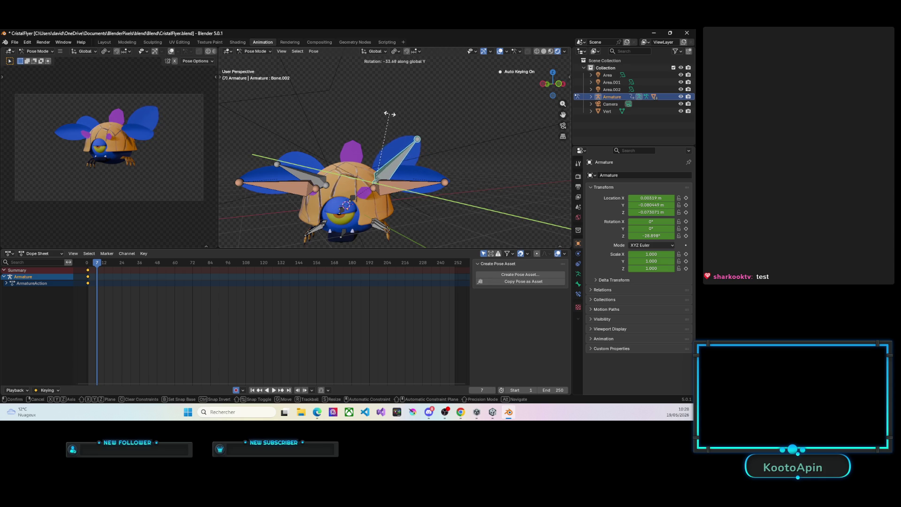
click(386, 111)
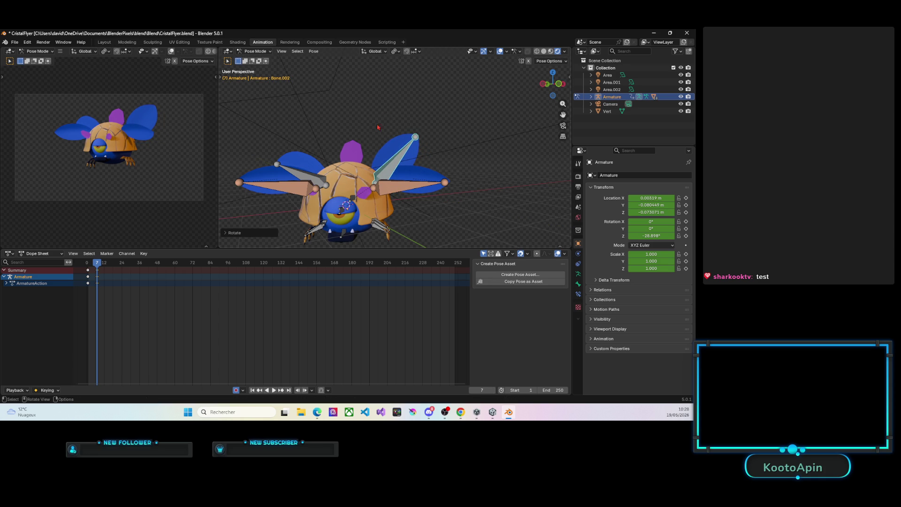
Step: Rotate left wing bone Bone.024 upward around Y, then undo the last rotation
click(310, 178)
key(r)
key(y)
key(y)
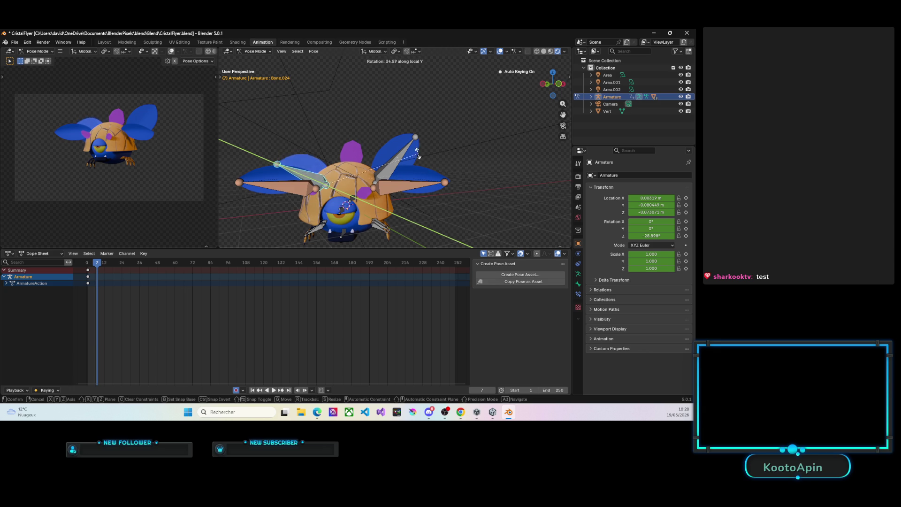
click(324, 146)
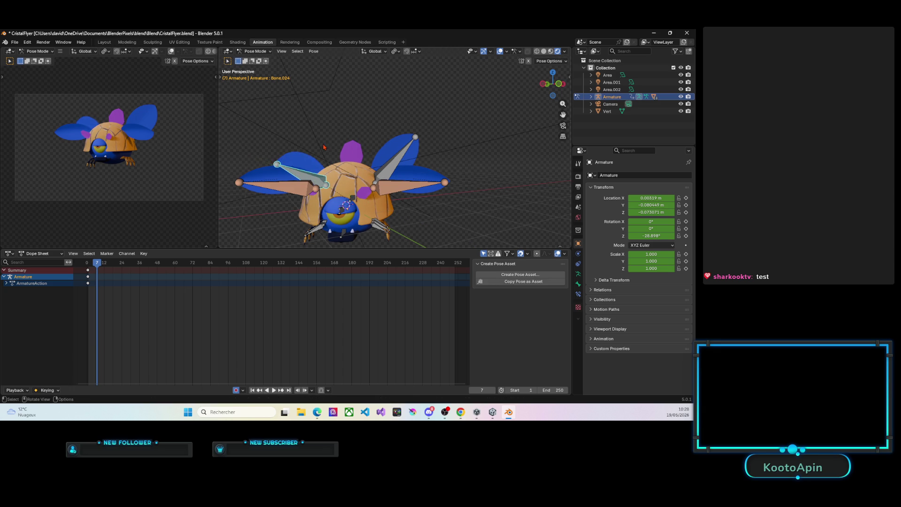
middle_drag(373, 152, 338, 169)
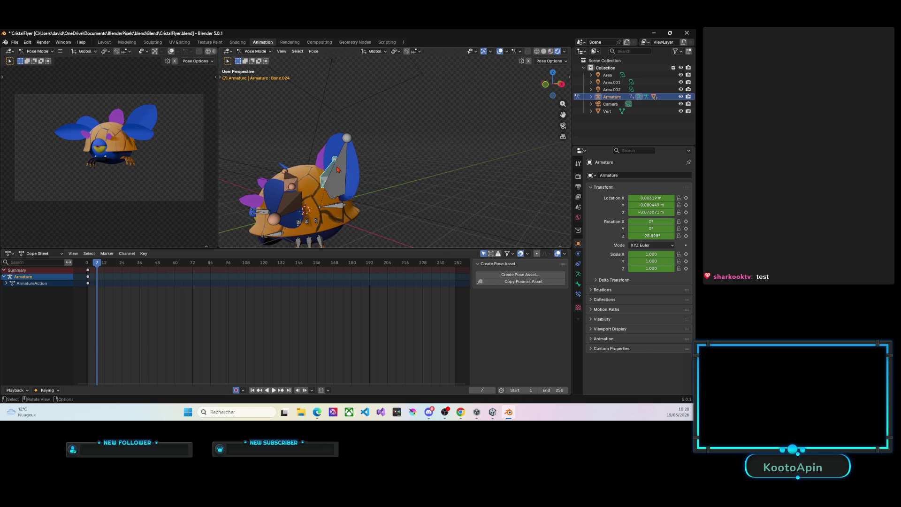
key(ctrl+z)
mouse_move(347, 173)
middle_down()
mouse_move(385, 178)
mouse_move(350, 209)
mouse_move(395, 204)
middle_up()
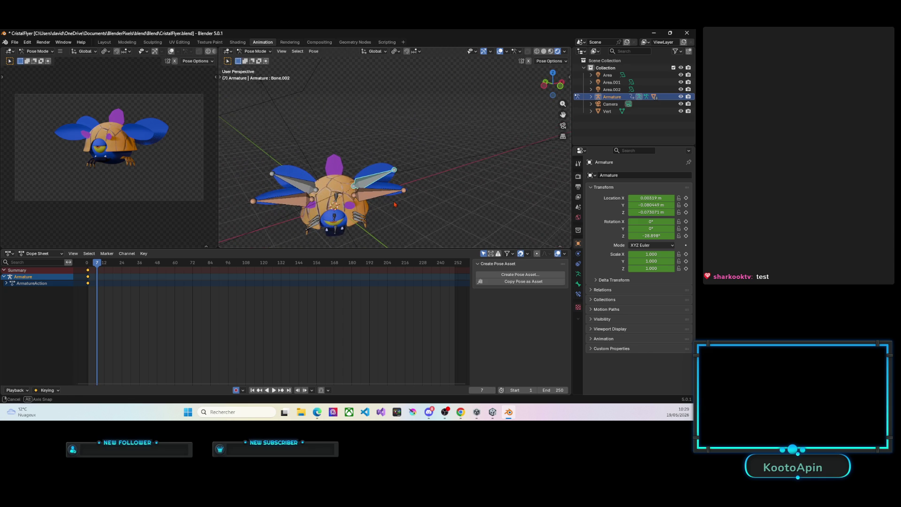
Step: Rotate upper wing bones Bone.024 and Bone.002 upward about their local X axes
click(302, 188)
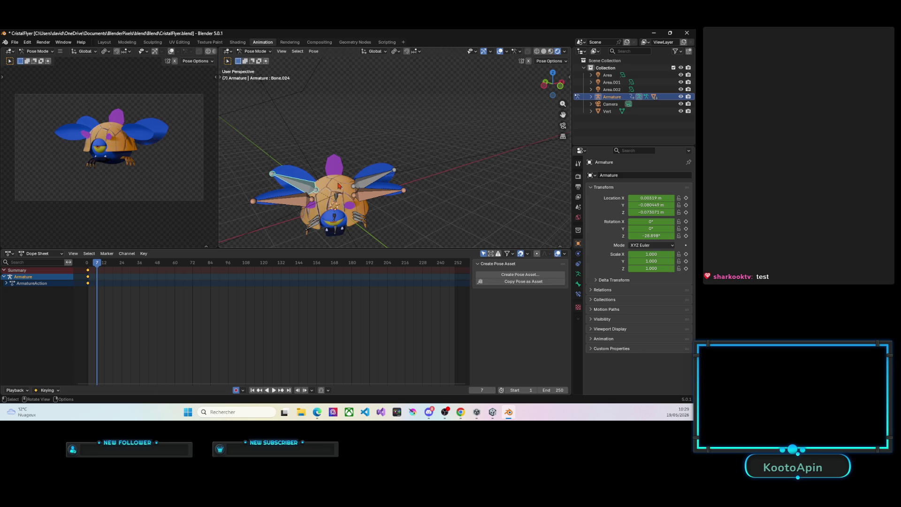
key(r)
key(z)
key(z)
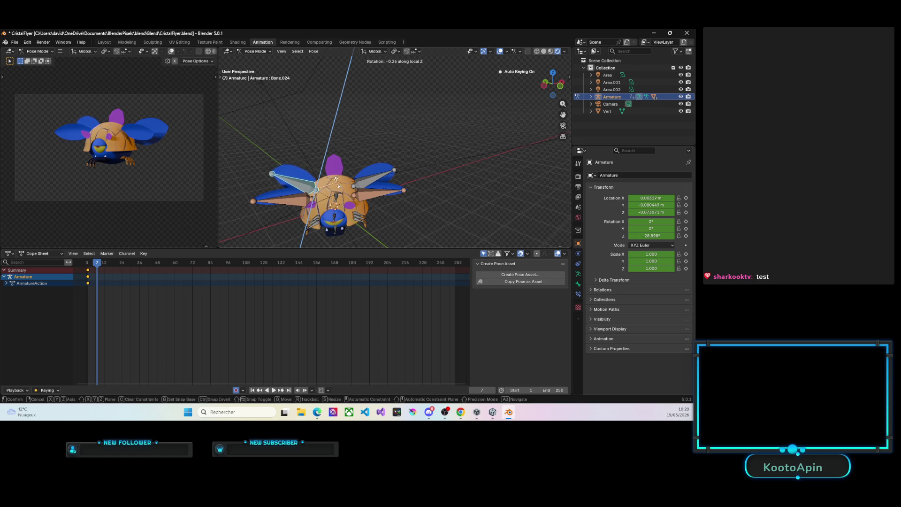
key(x)
key(x)
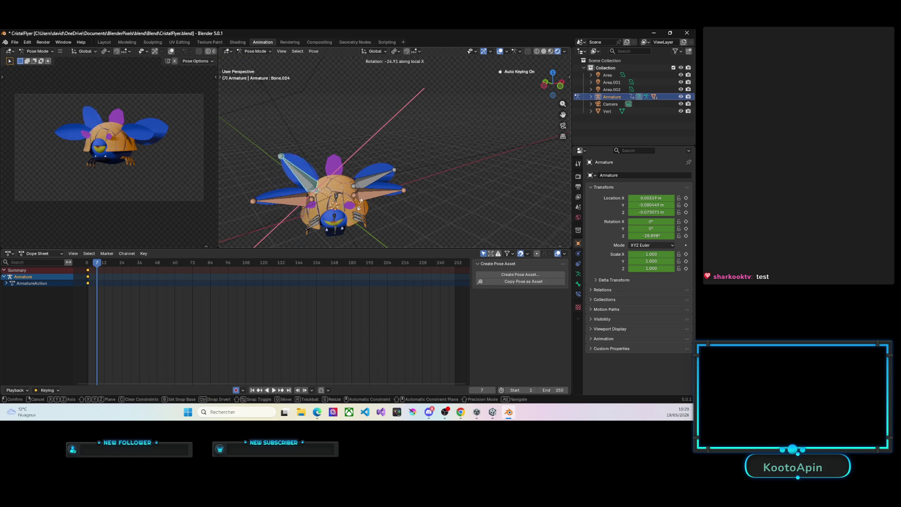
click(361, 225)
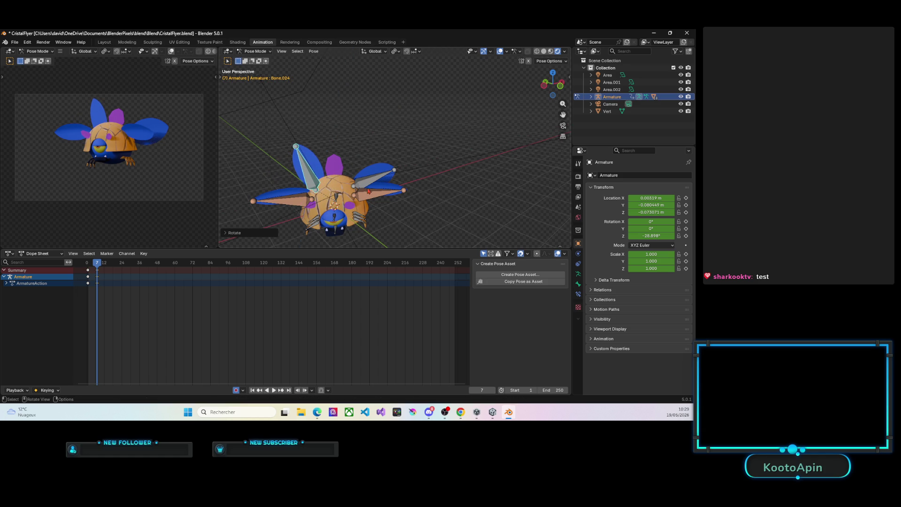
click(364, 185)
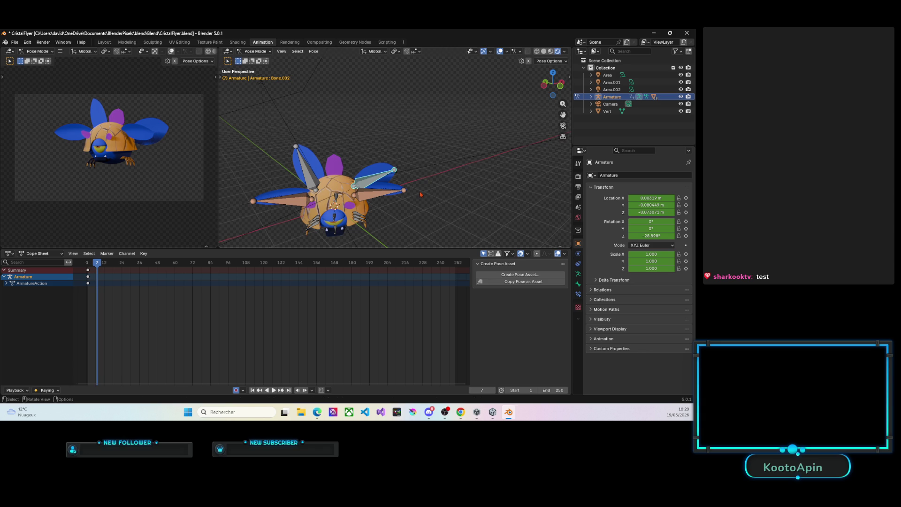
key(r)
key(x)
key(x)
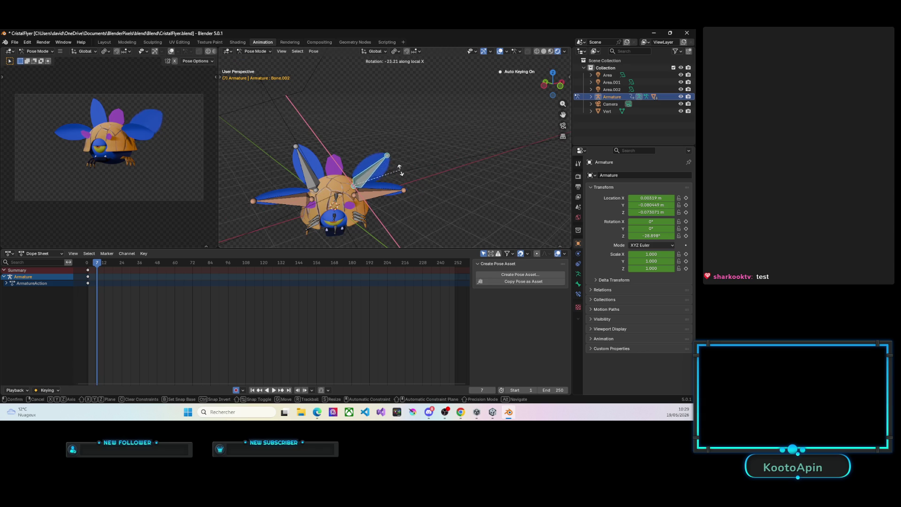
click(352, 196)
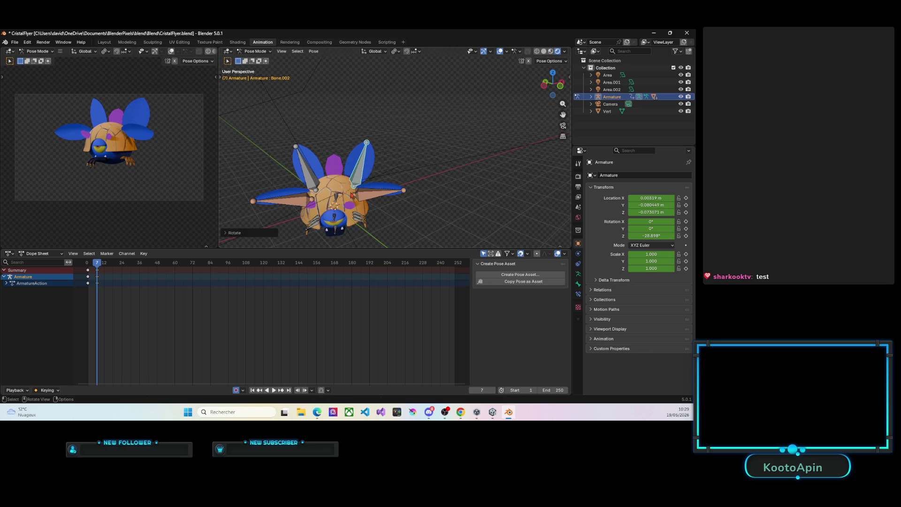
Step: Raise the left wing bone Bone.026 further with two more X-axis rotations
middle_drag(353, 195, 324, 188)
click(309, 185)
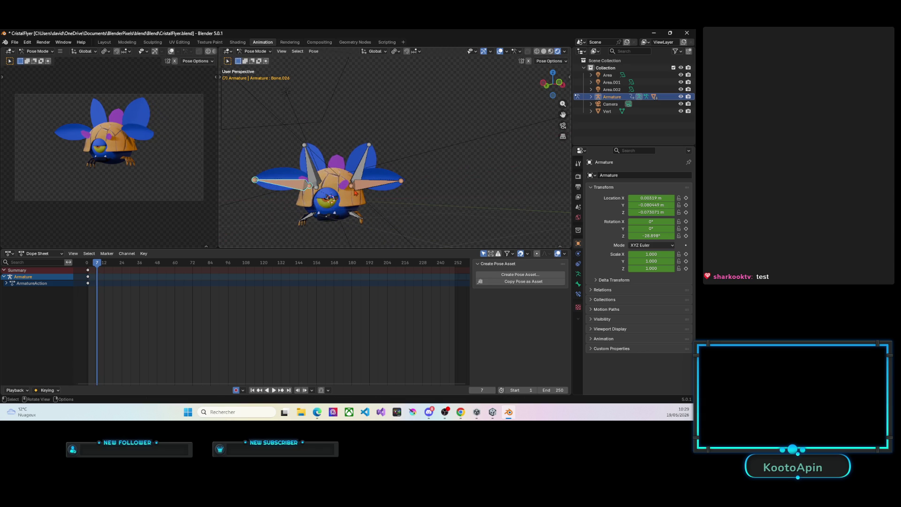
key(r)
key(x)
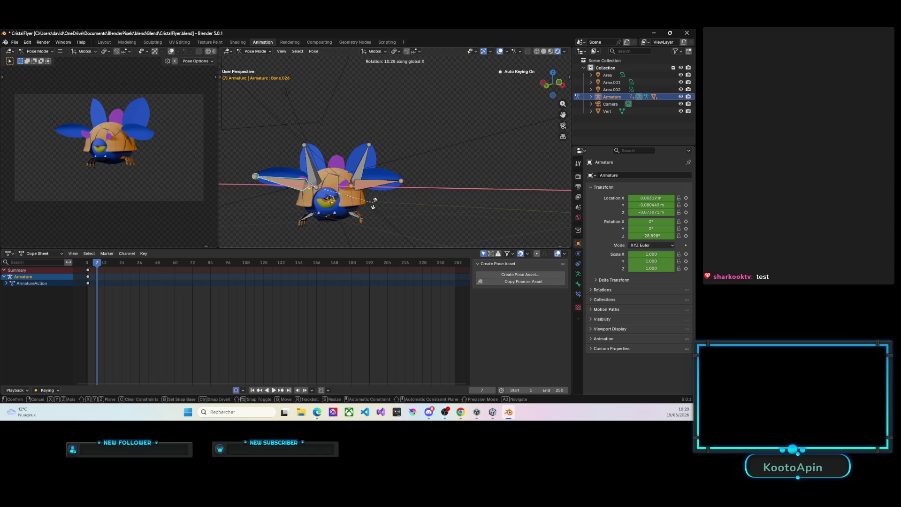
click(403, 200)
key(r)
key(z)
key(z)
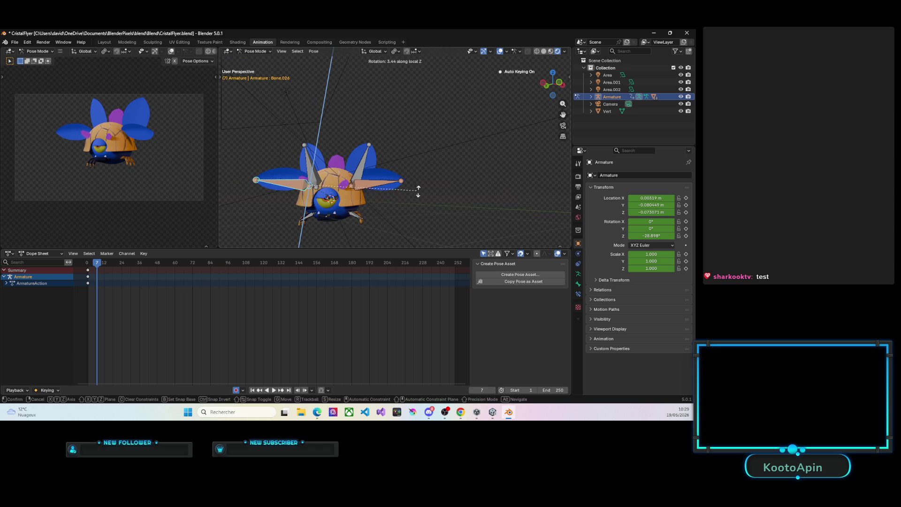
key(z)
key(x)
key(x)
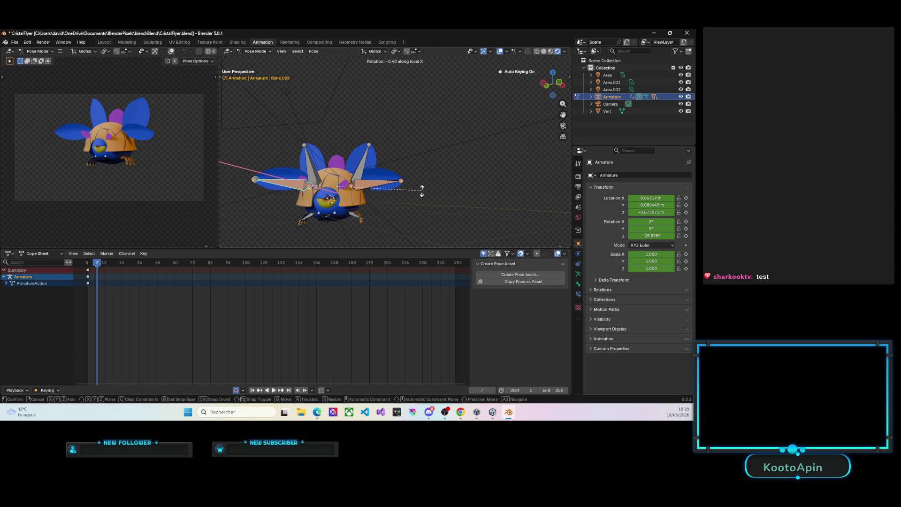
click(392, 92)
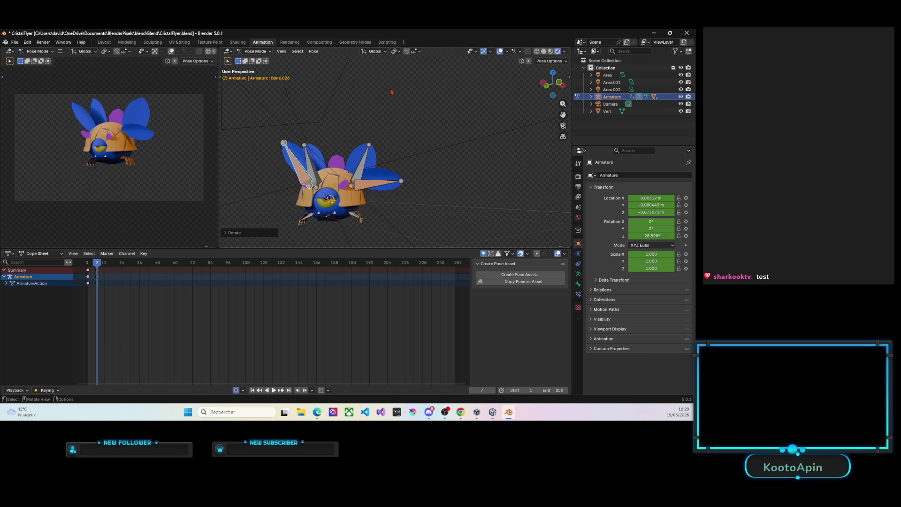
Step: Raise the right upper wing to match, then shorten the animation's end frame
click(360, 187)
key(r)
key(x)
key(x)
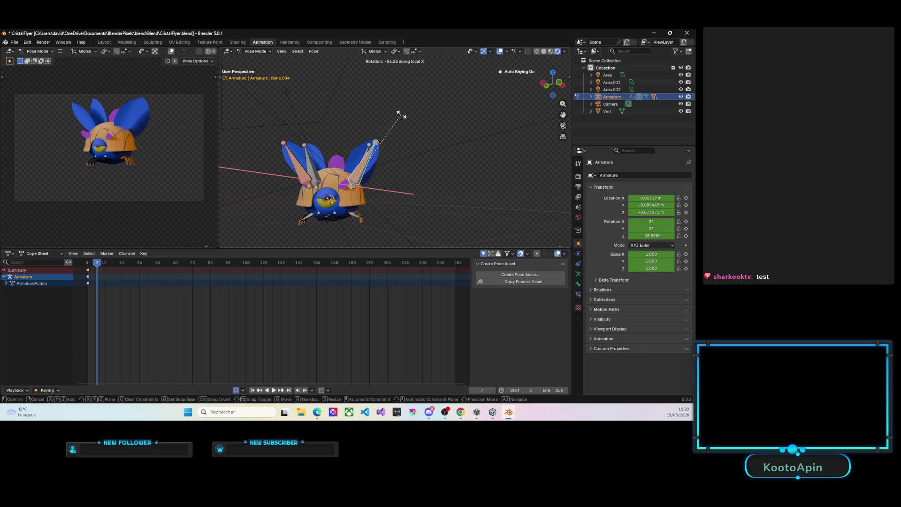
click(402, 117)
middle_drag(383, 173, 372, 174)
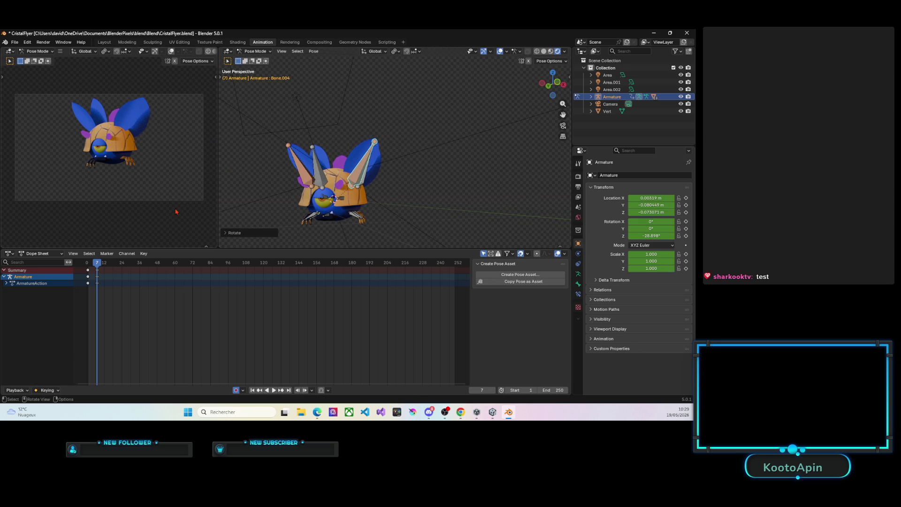
drag(556, 390, 479, 390)
Step: Preview the flap, return to frame 1 and lower the left upper wing about local X
key(space)
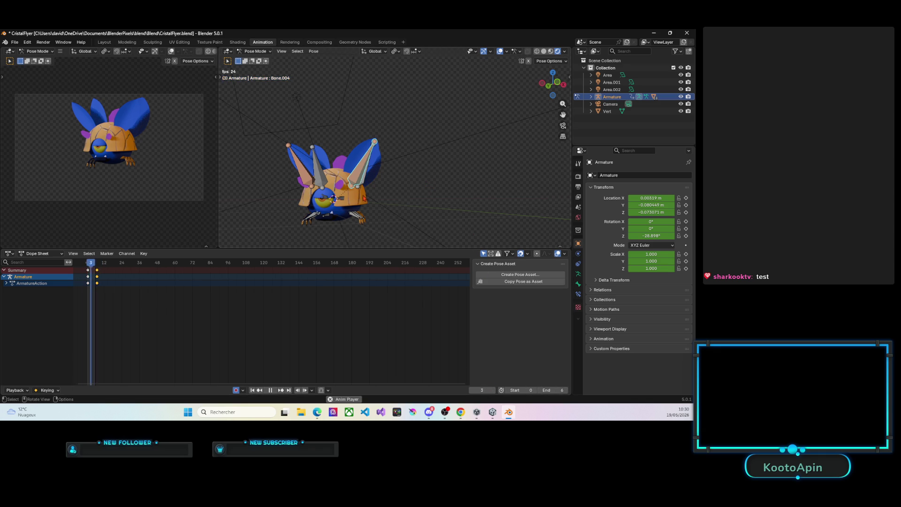
key(space)
drag(97, 268, 89, 268)
click(311, 182)
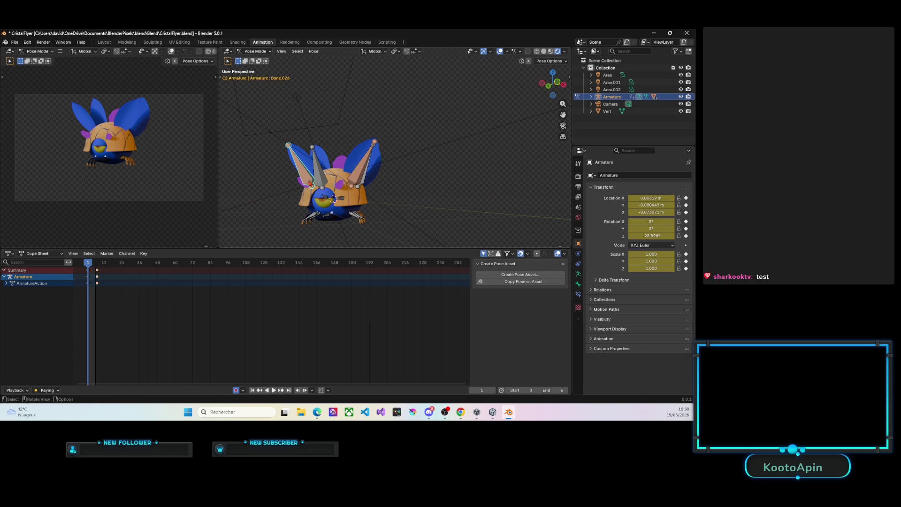
key(r)
key(x)
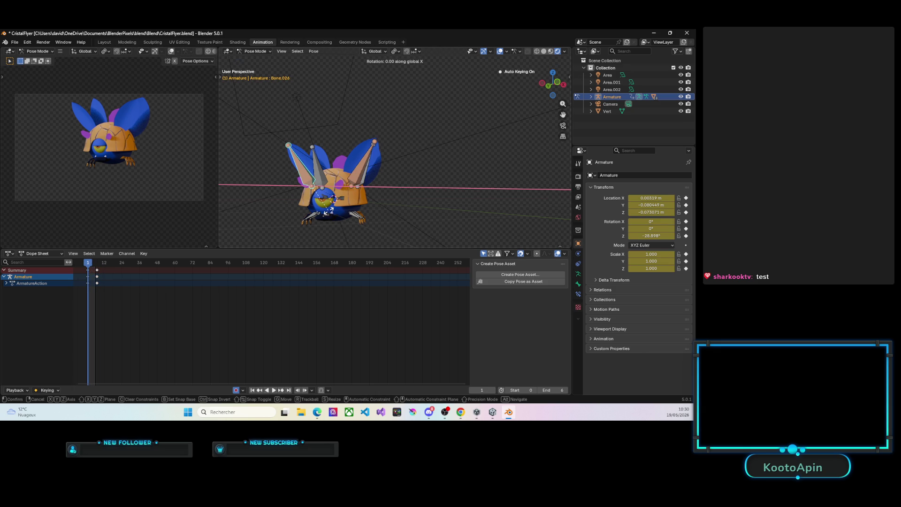
key(Escape)
key(r)
key(x)
key(x)
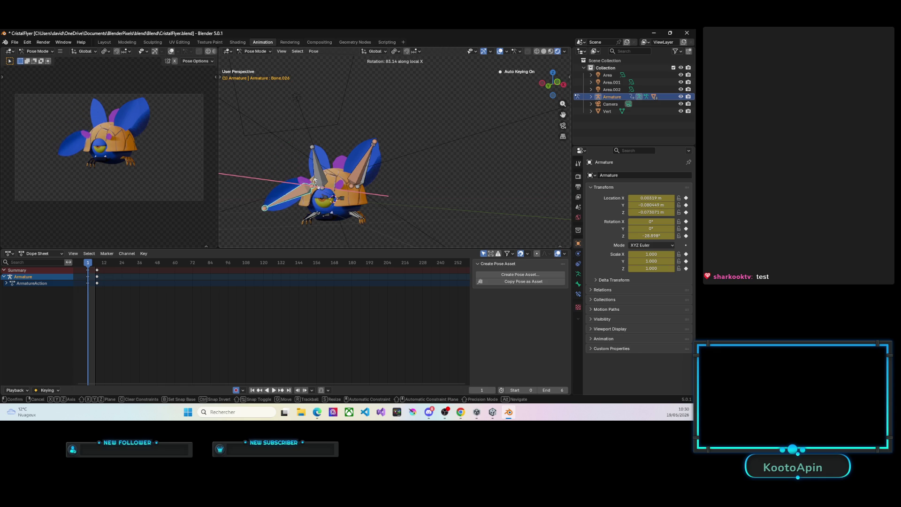
click(317, 183)
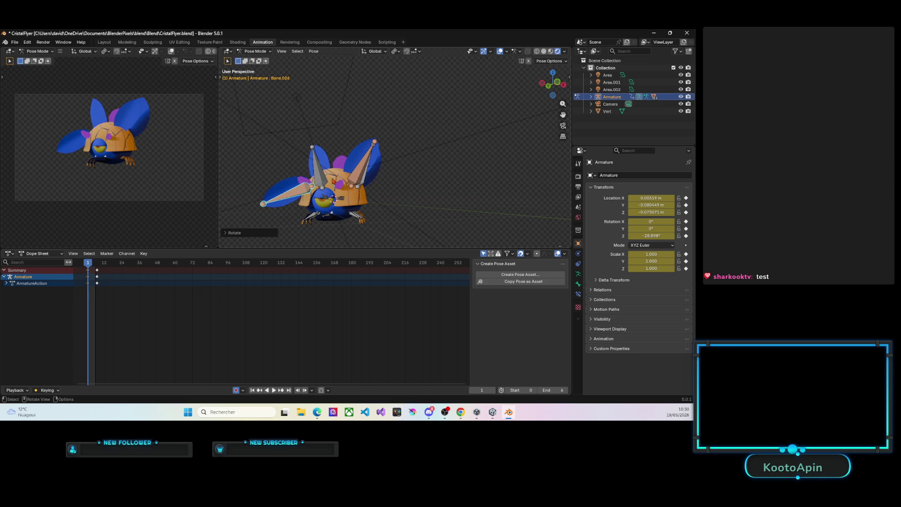
Step: Spread the lower left and upper right wing bones outward about local X
click(320, 173)
key(r)
key(x)
key(x)
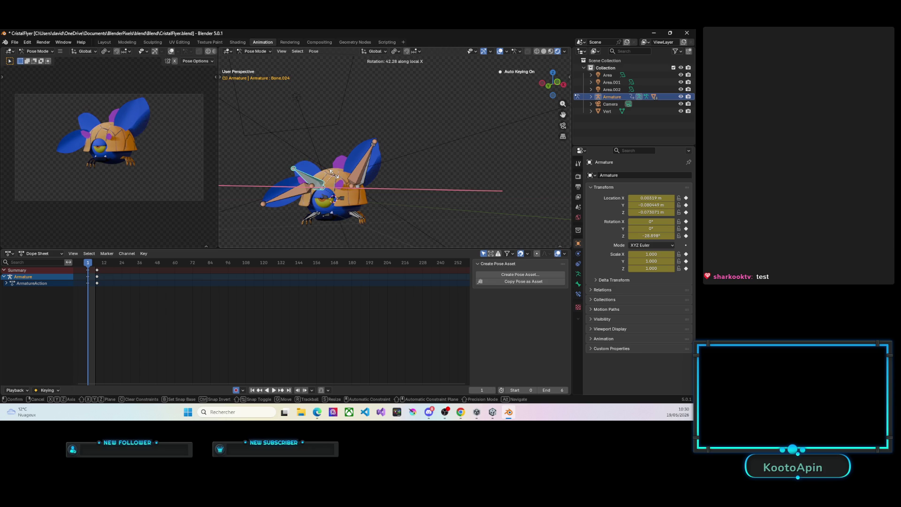
click(341, 180)
click(360, 182)
key(r)
key(x)
key(x)
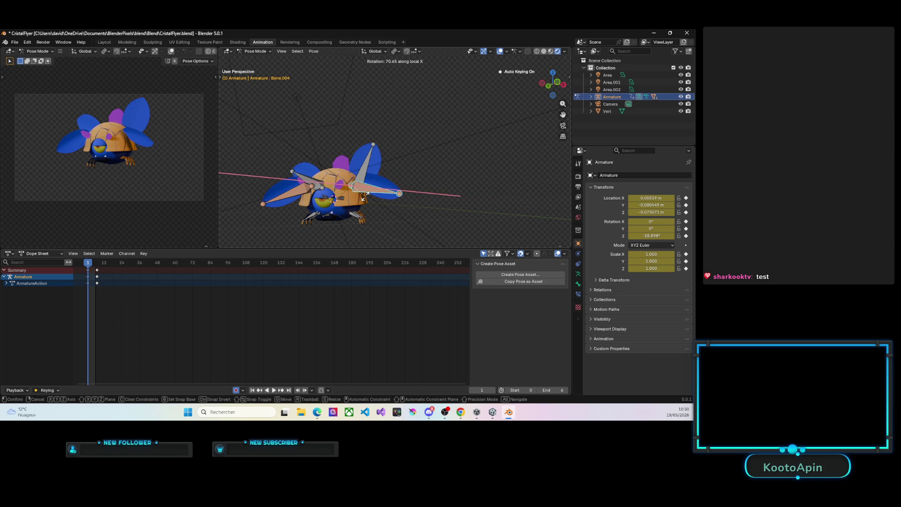
click(363, 190)
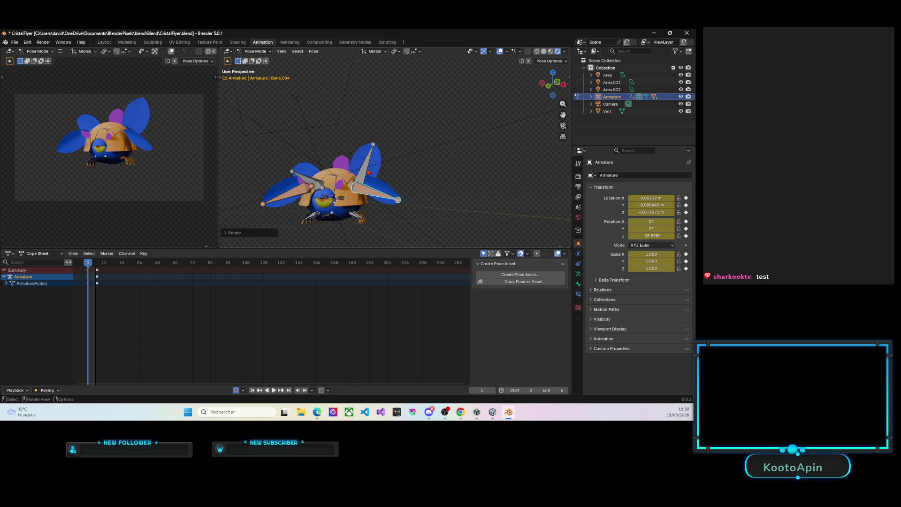
Step: Spread the lower right wing, keyframe the pose at frame 1 and play the flap
click(369, 171)
key(r)
key(x)
key(x)
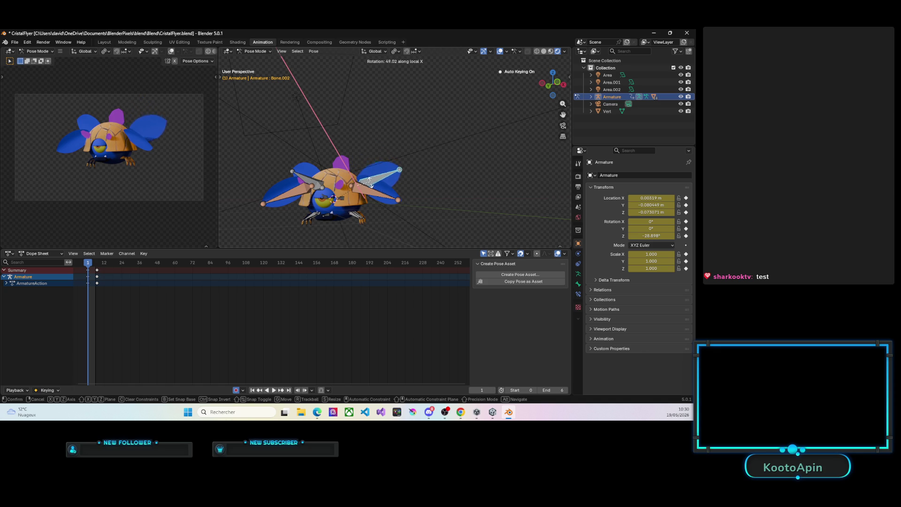
click(394, 185)
key(i)
key(space)
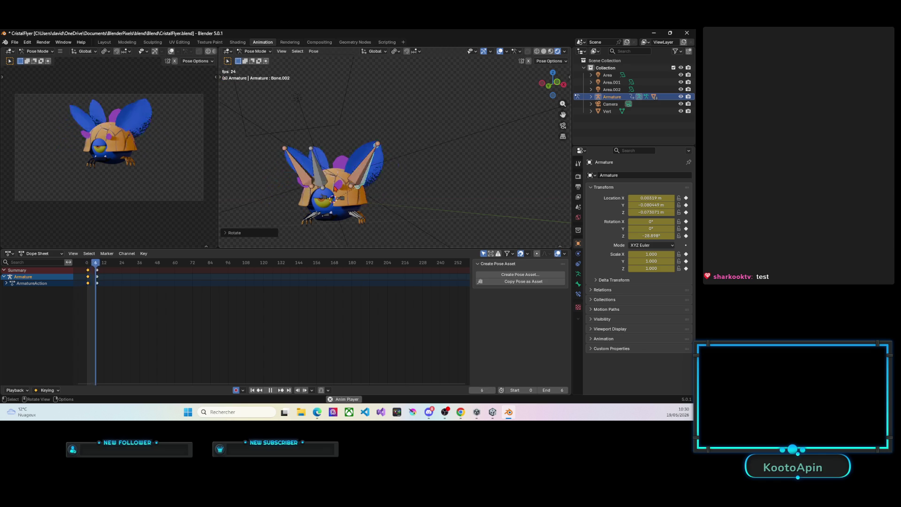
Step: Stop playback and scrub the Dope Sheet through frames 7 and 5 to review the flap
key(space)
drag(92, 264, 99, 263)
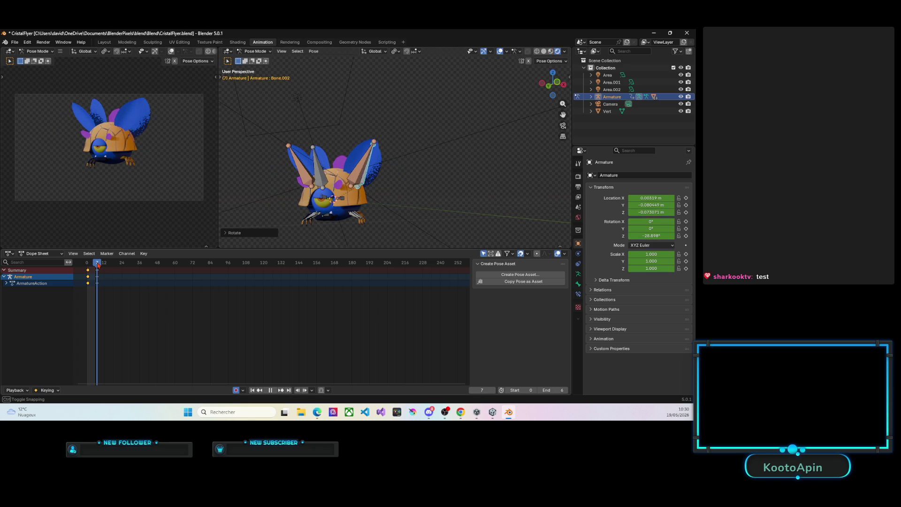
drag(98, 263, 100, 262)
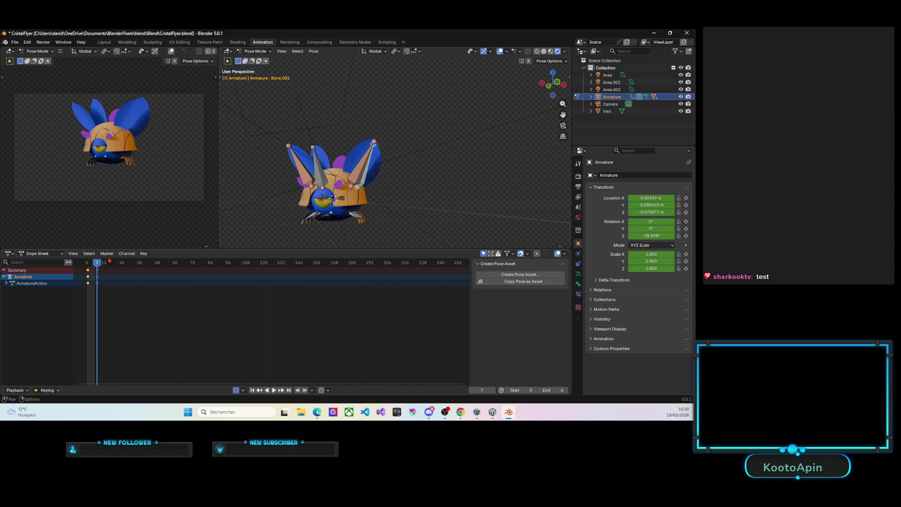
drag(99, 263, 87, 263)
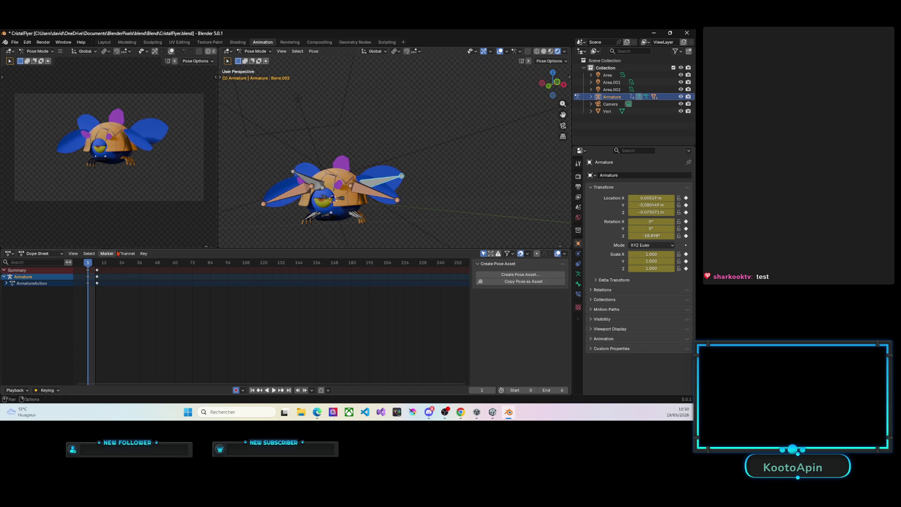
Step: Bend the first two leg bones about local X at frame 1
click(310, 221)
middle_drag(310, 220, 327, 226)
key(r)
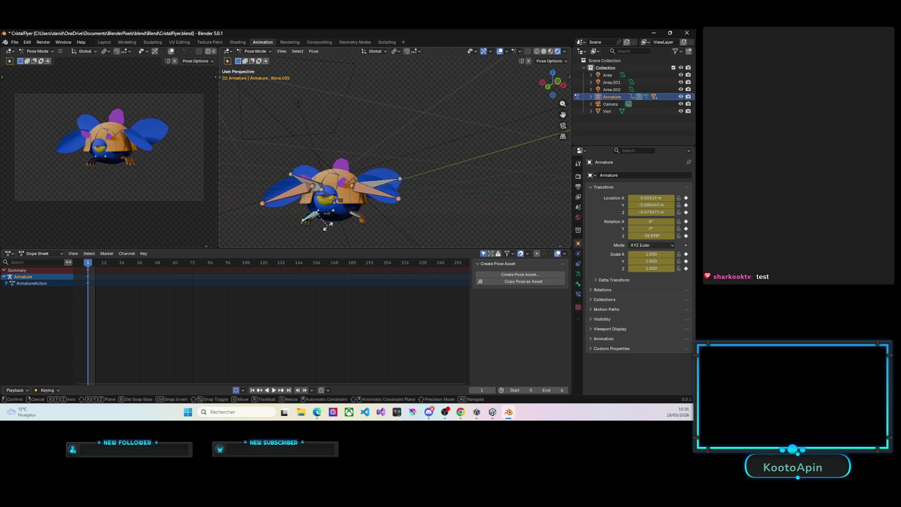
key(x)
key(x)
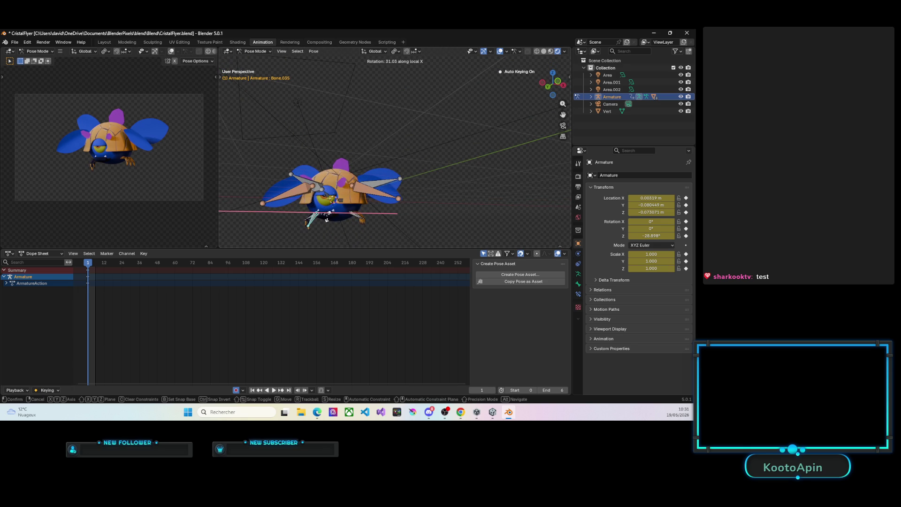
click(326, 220)
middle_drag(325, 220, 316, 227)
click(308, 221)
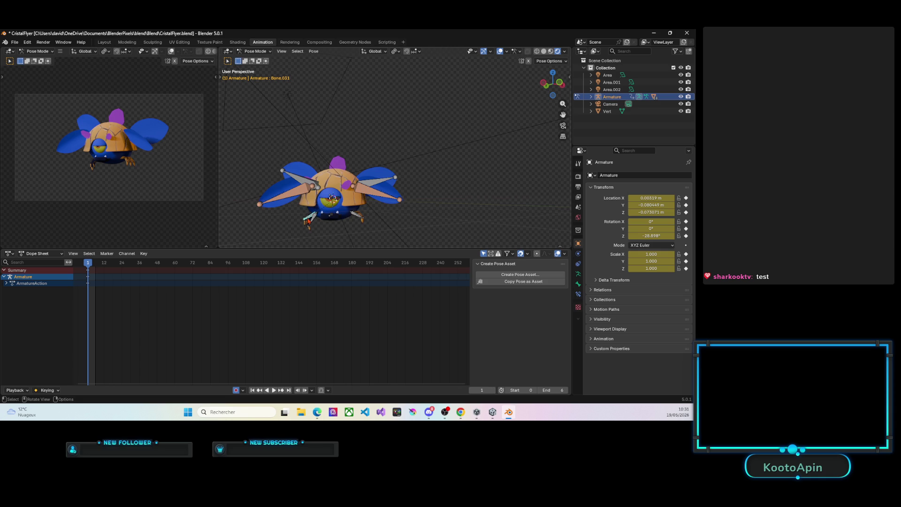
scroll(311, 221, up, 3)
key(r)
key(x)
key(x)
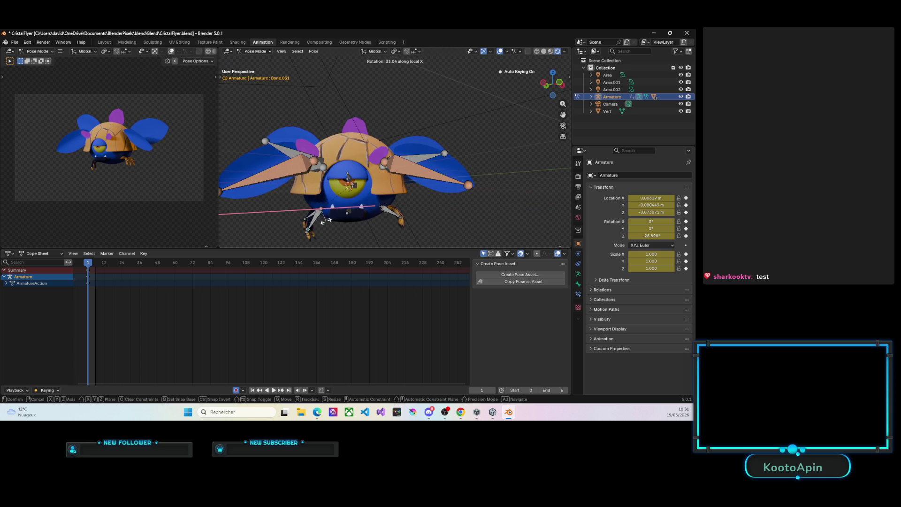
click(313, 231)
Step: Bend the next leg bone and a rear leg bone about local X
middle_drag(310, 230, 307, 219)
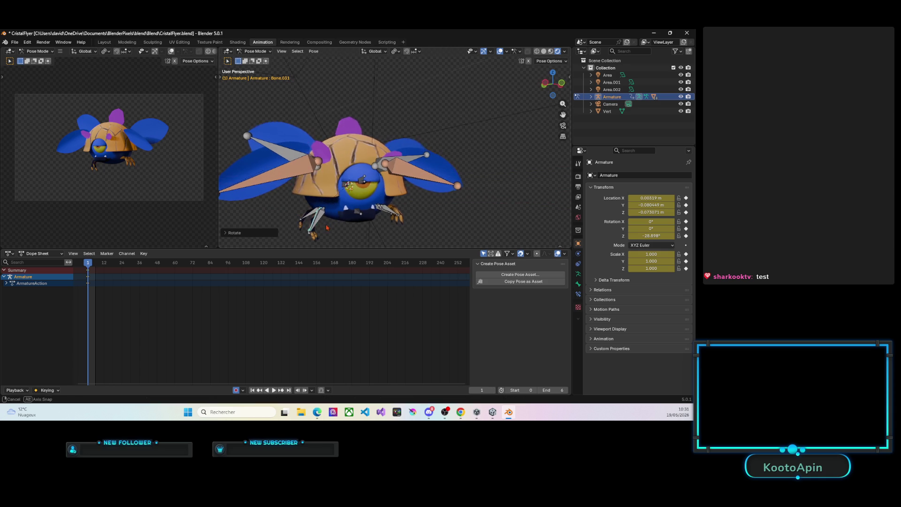
key(r)
key(x)
key(x)
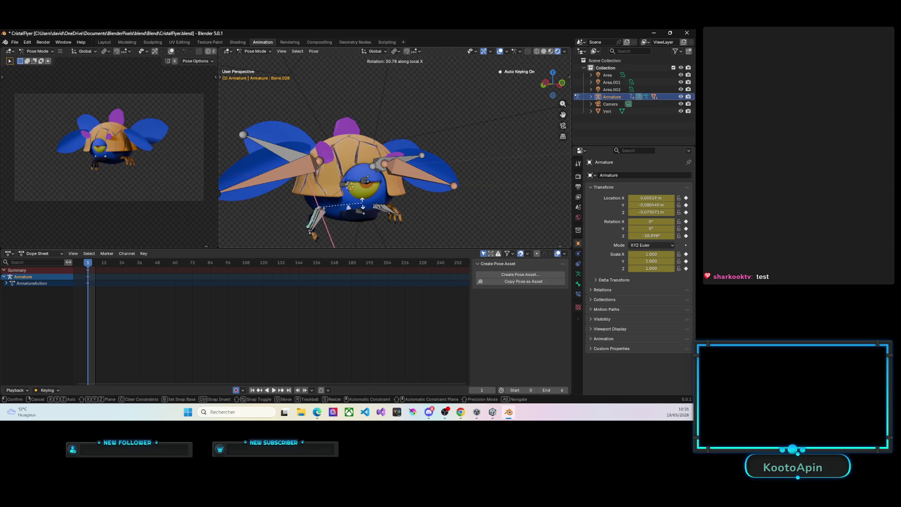
click(366, 211)
click(310, 219)
key(r)
key(x)
key(x)
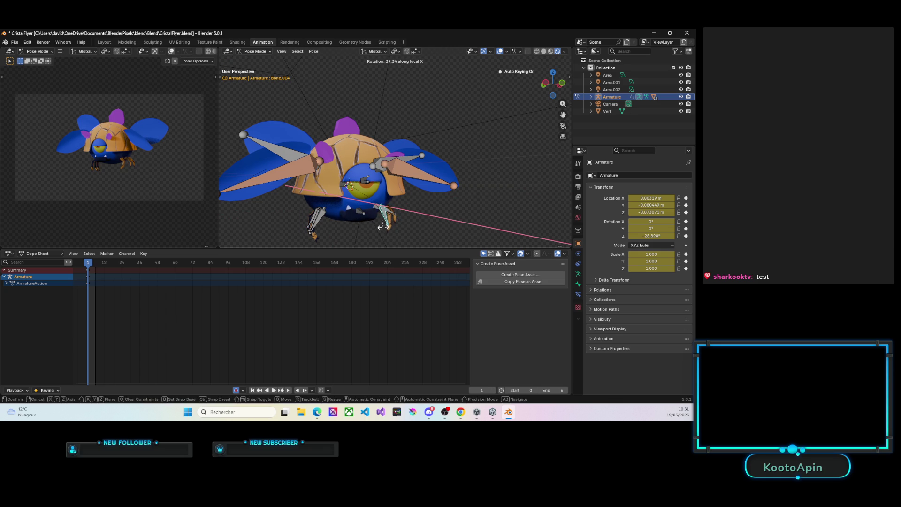
click(384, 226)
Step: Bend two more leg bones on the other side from a front view
middle_drag(384, 226, 363, 226)
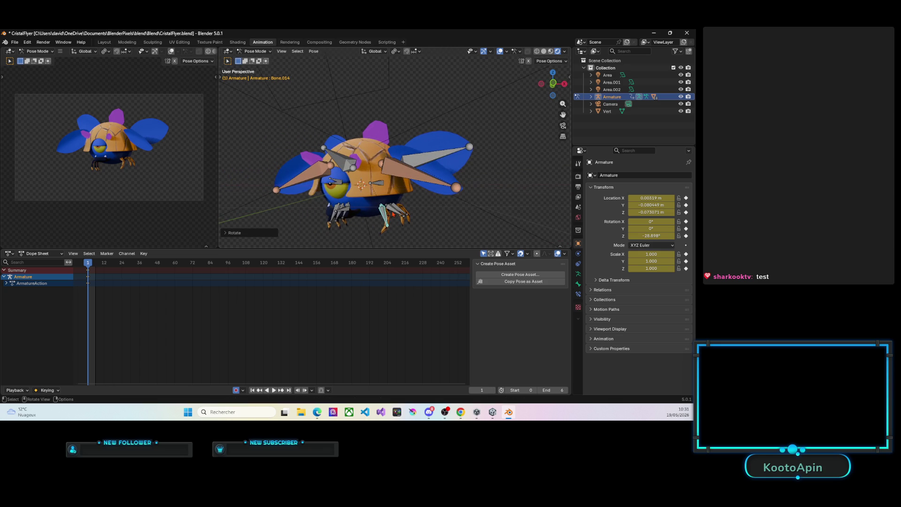
click(384, 215)
key(r)
key(x)
key(x)
click(391, 226)
click(401, 212)
key(r)
key(x)
key(x)
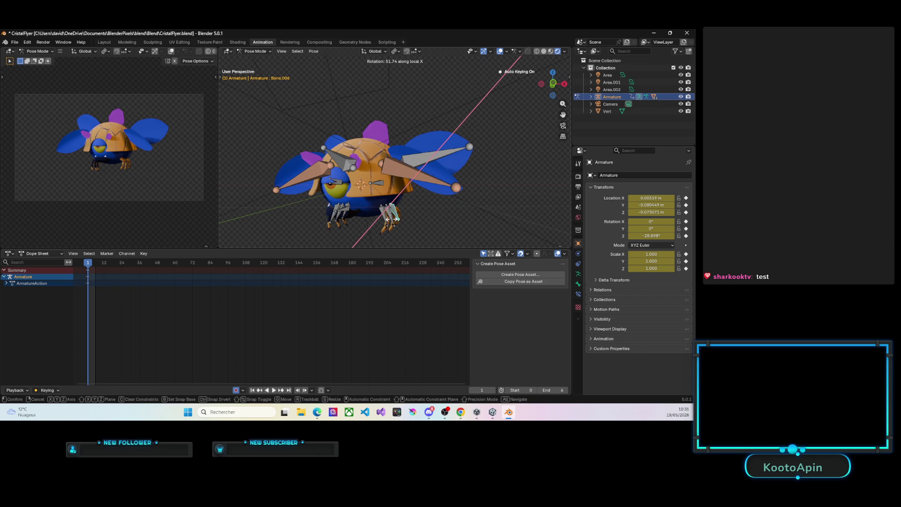
click(392, 218)
Step: Refine the last leg rotation, select all bones and keyframe the pose at frame 1
mouse_move(392, 219)
middle_down()
mouse_move(422, 211)
mouse_move(391, 229)
middle_up()
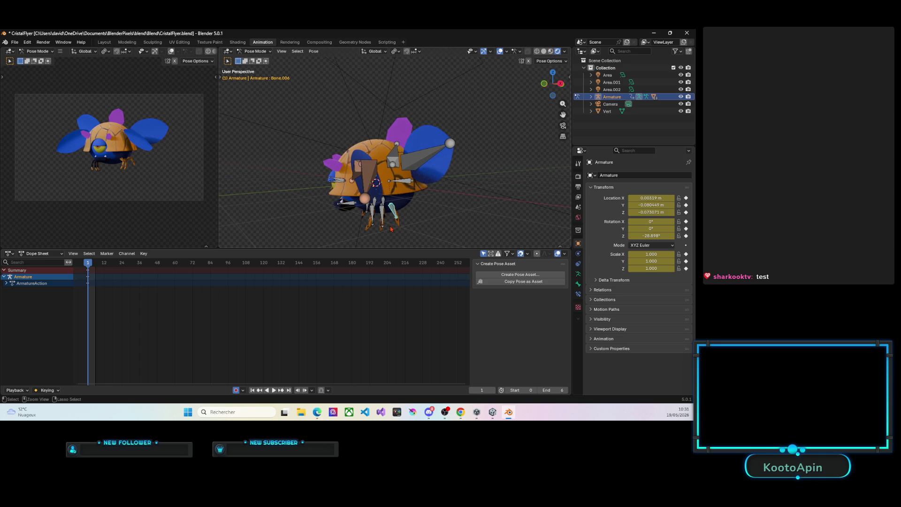
key(r)
key(x)
key(x)
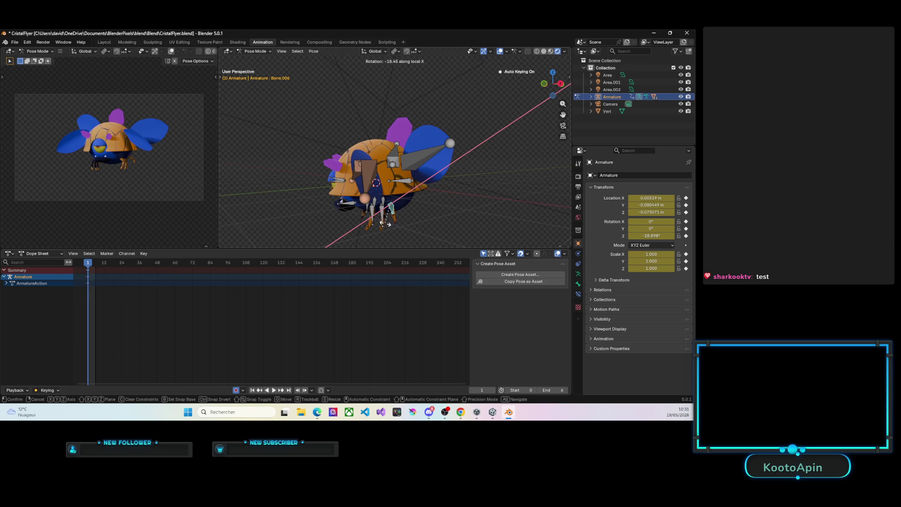
click(403, 208)
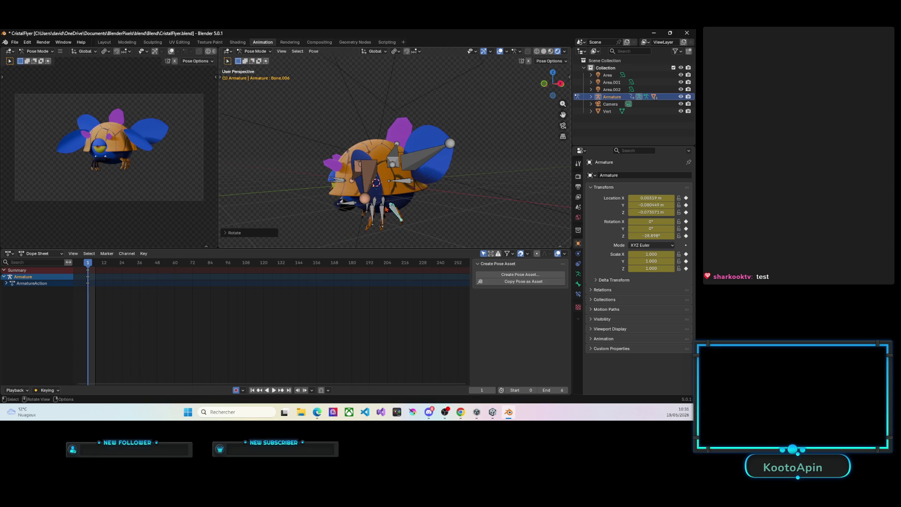
middle_drag(403, 208, 437, 202)
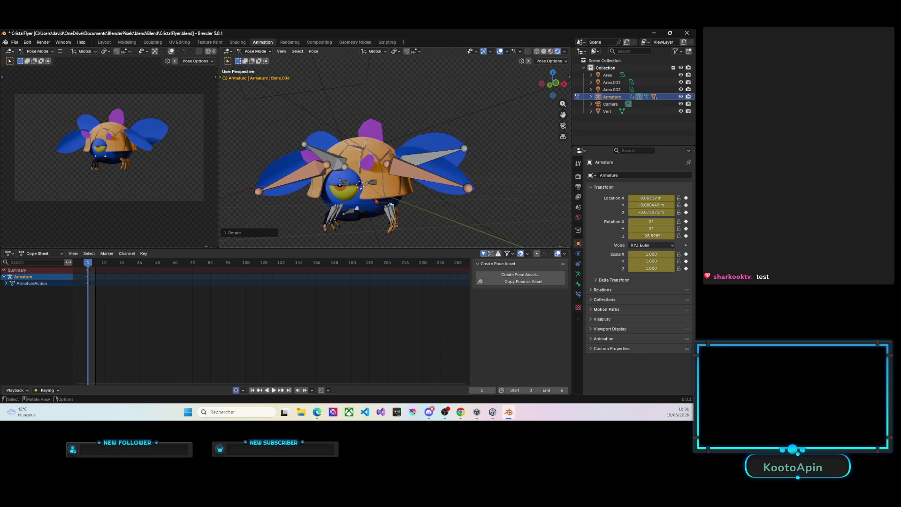
scroll(362, 202, up, 5)
scroll(349, 205, down, 3)
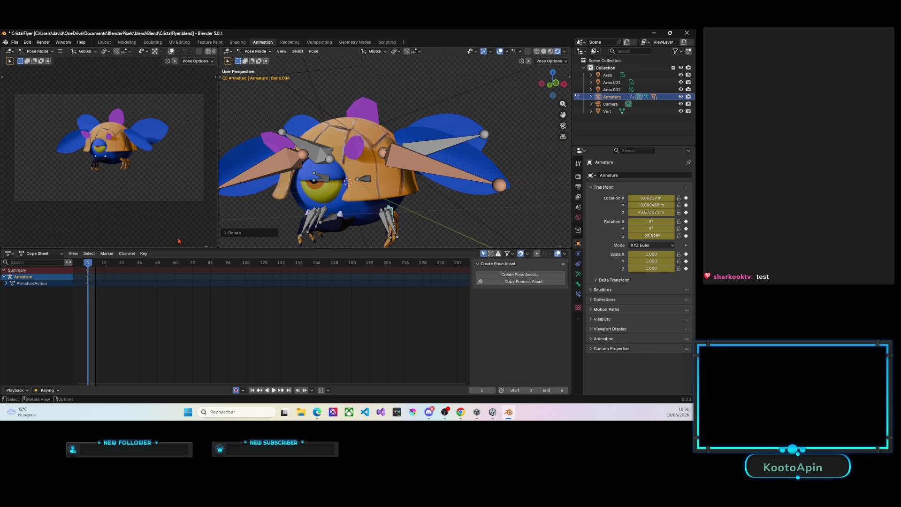
key(a)
key(i)
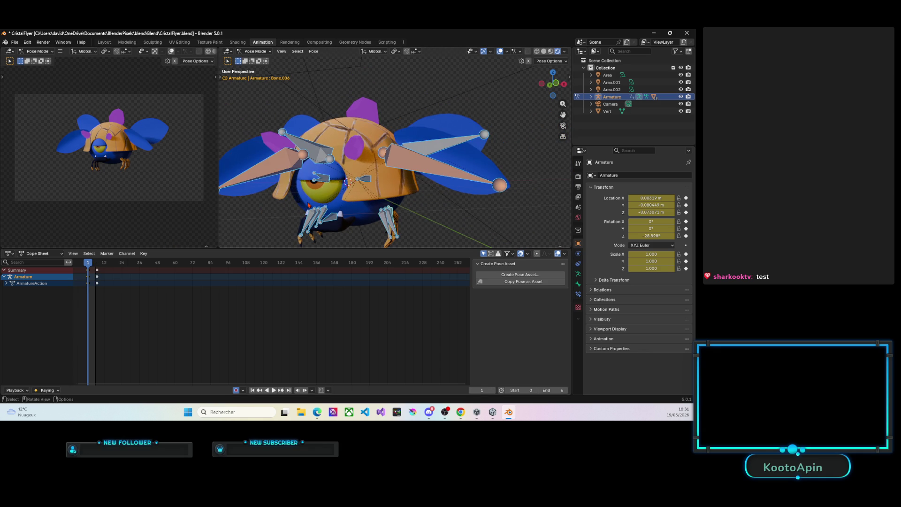
Step: Play the flap animation twice, stop it and jump to the raised-wing key at frame 7
key(space)
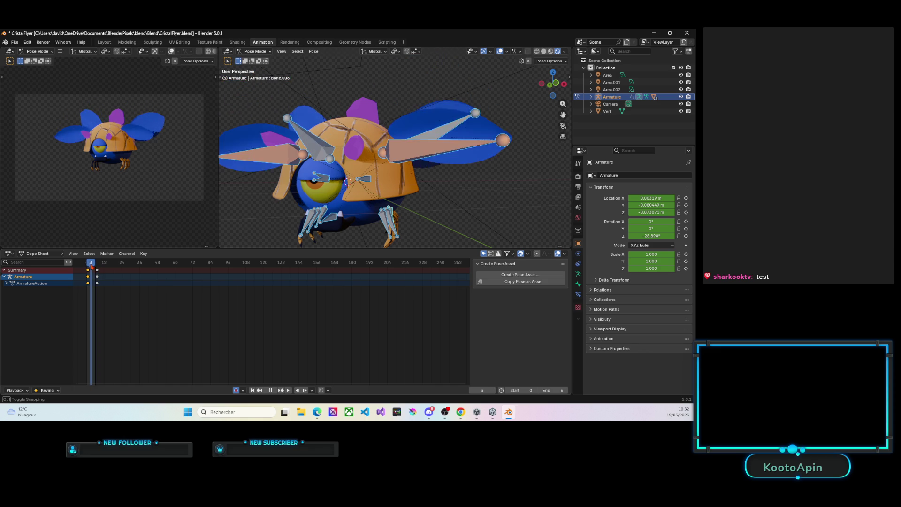
key(space)
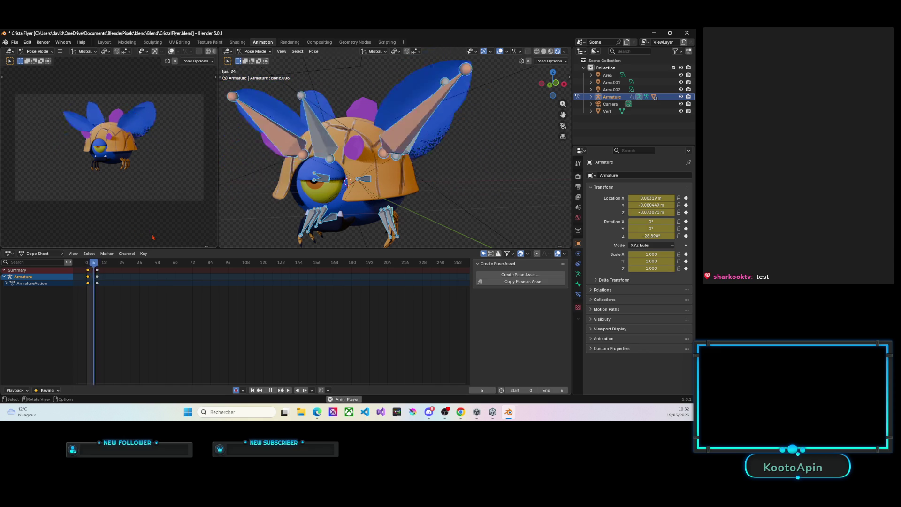
key(space)
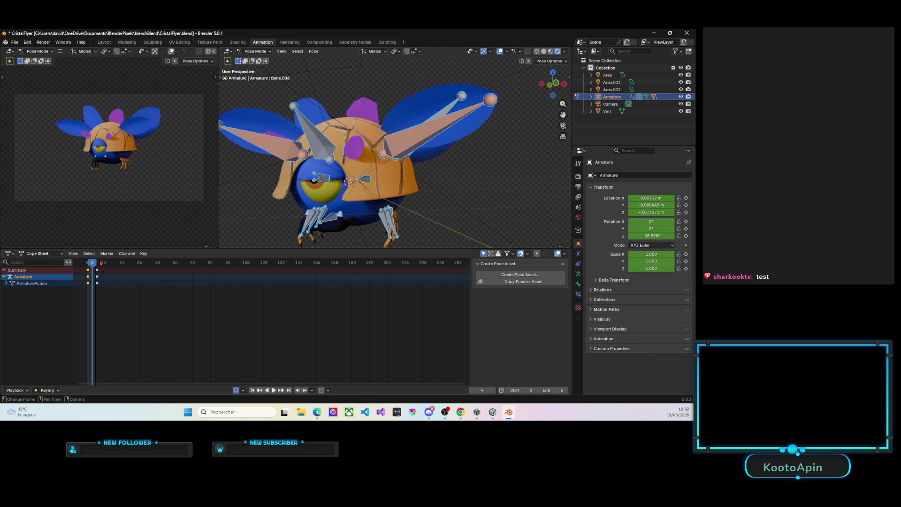
key(space)
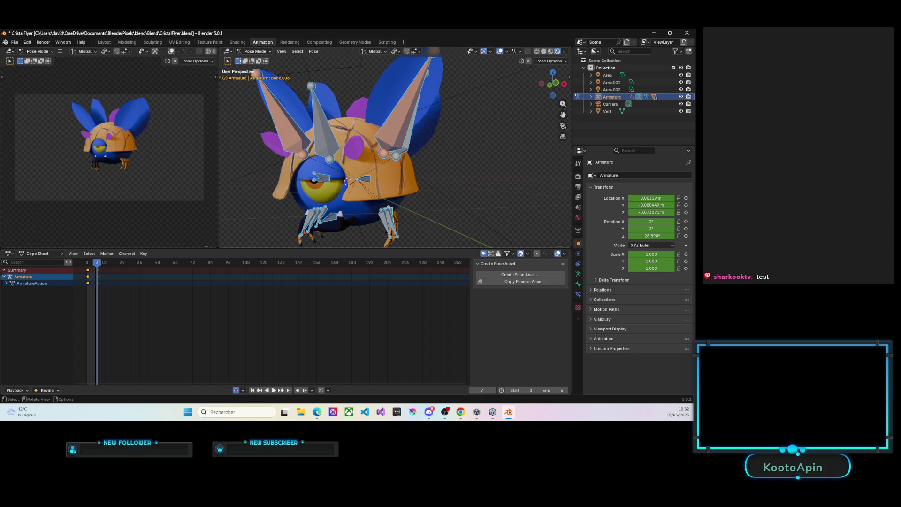
Step: Abandon a trial wing rotation and shift-select the four leg bones at frame 7
key(r)
key(x)
key(x)
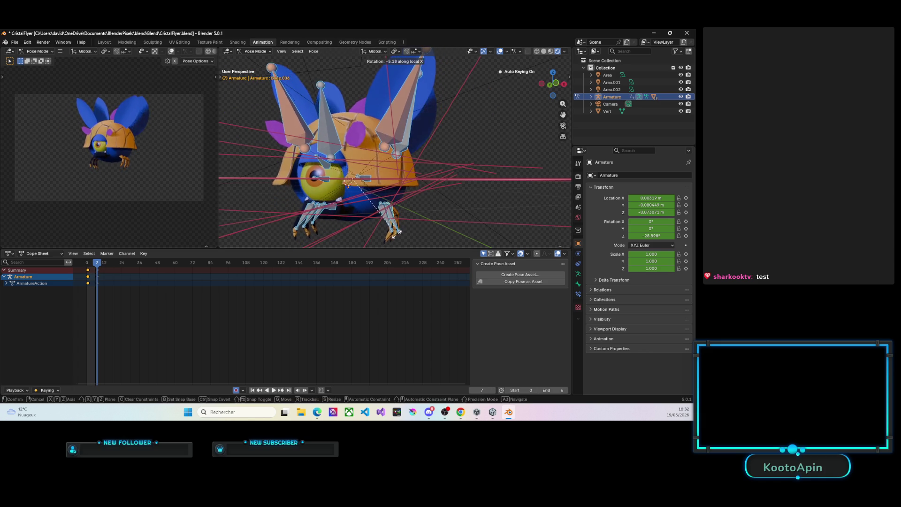
middle_drag(393, 244, 399, 231)
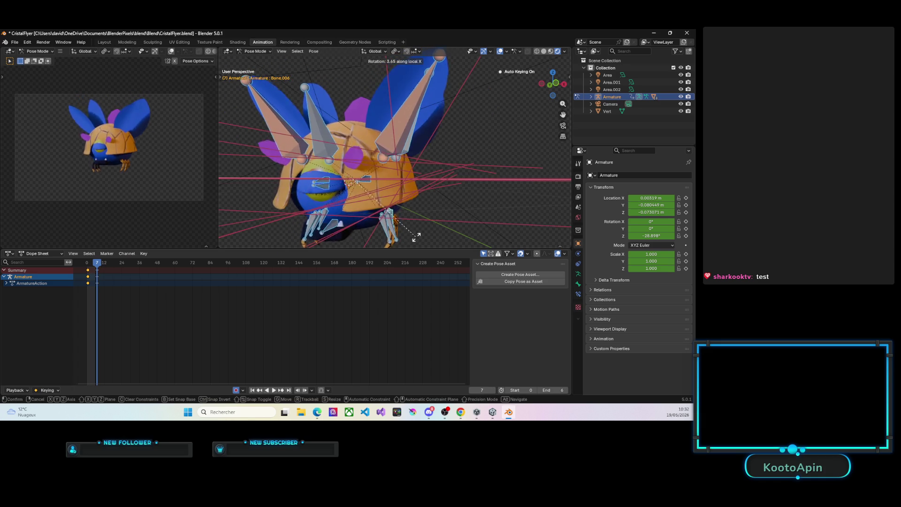
click(400, 231)
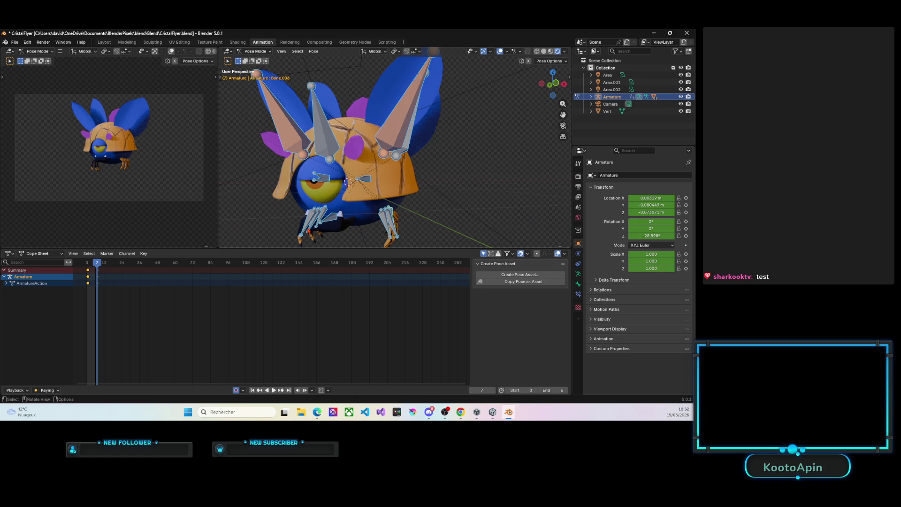
click(307, 229)
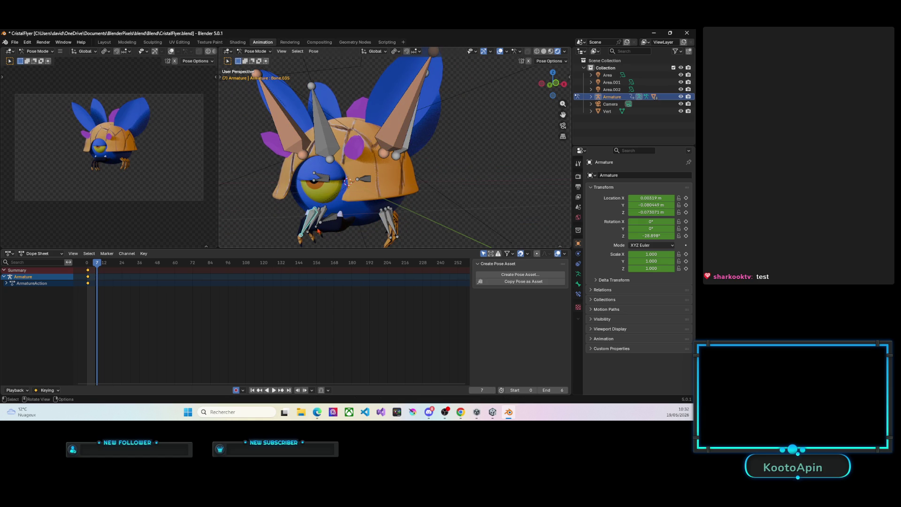
shift+click(312, 230)
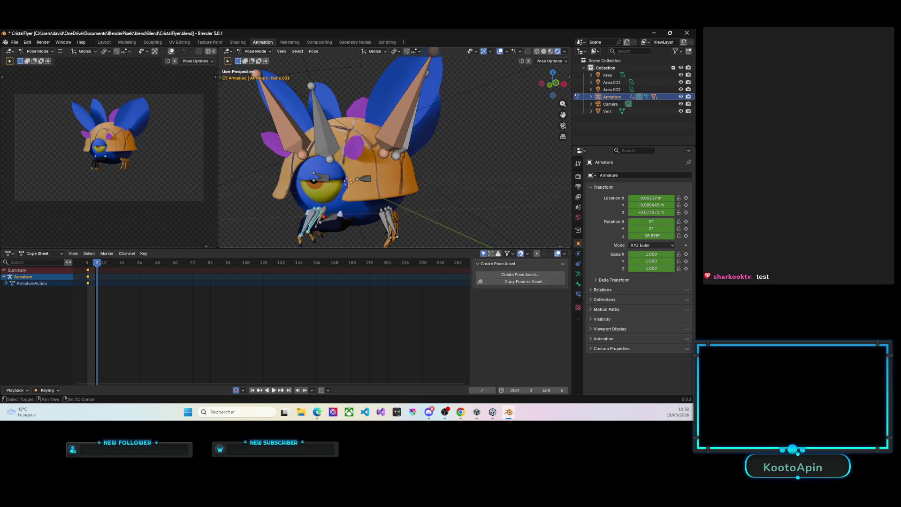
shift+click(384, 224)
shift+click(391, 218)
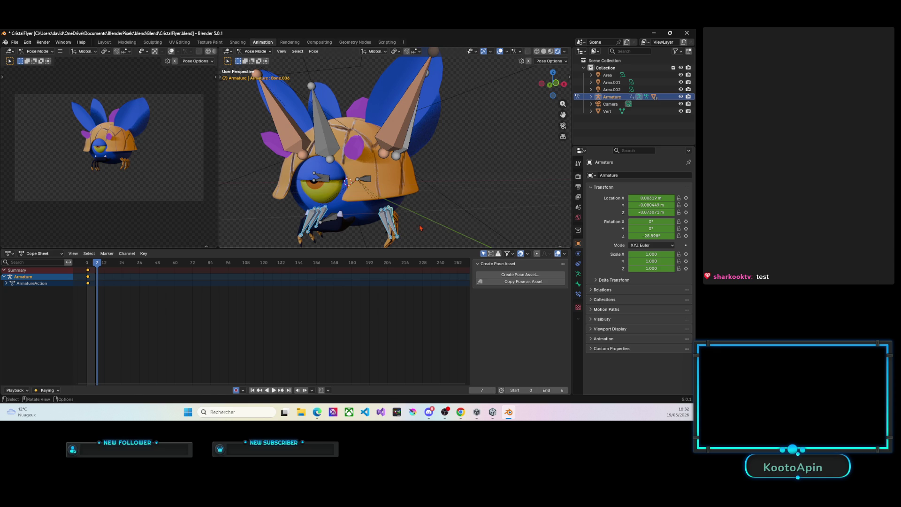
Step: Rotate the leg bones outward about local X, select all bones and play the flap
key(r)
key(x)
key(x)
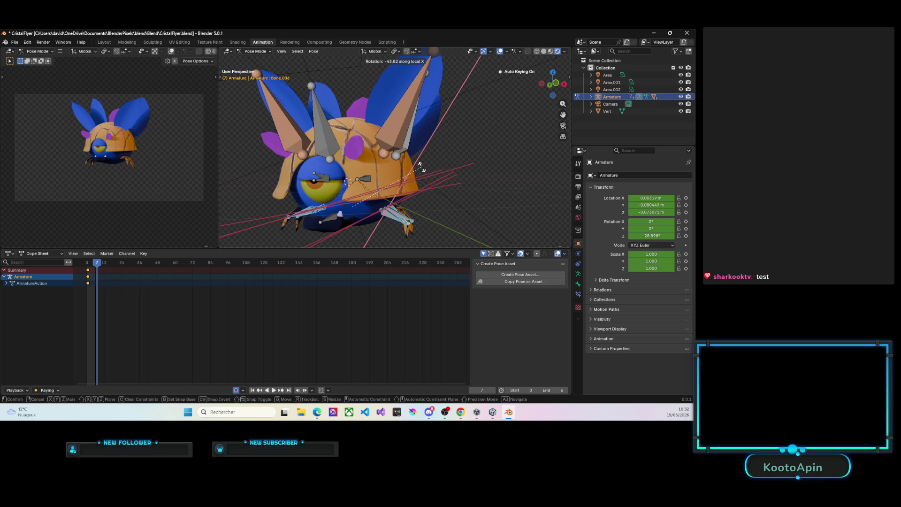
click(419, 169)
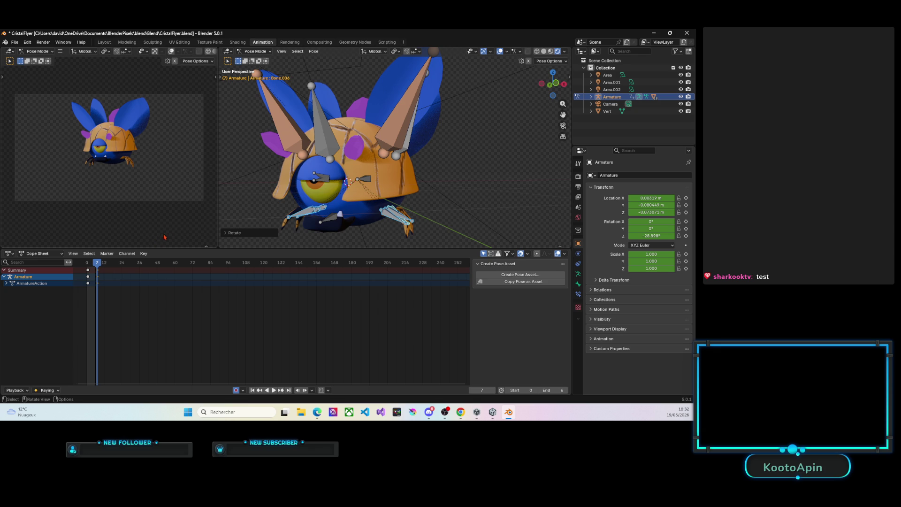
key(a)
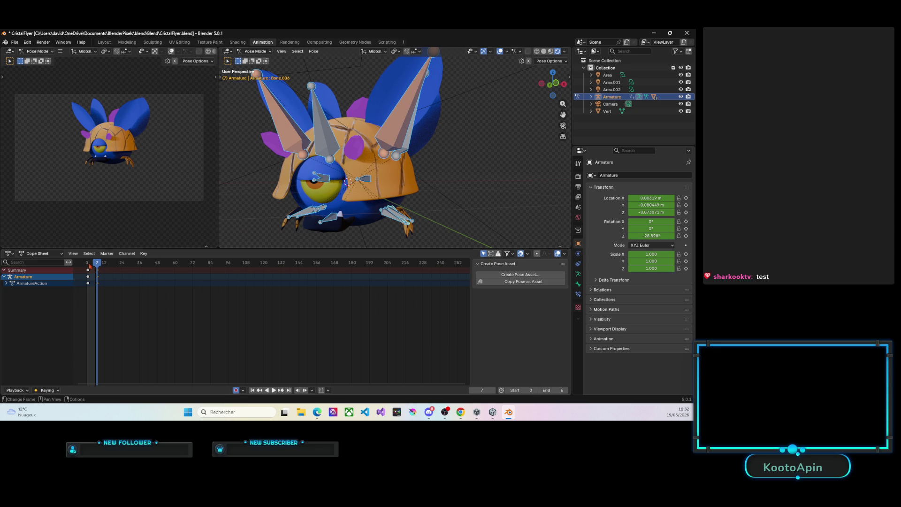
key(space)
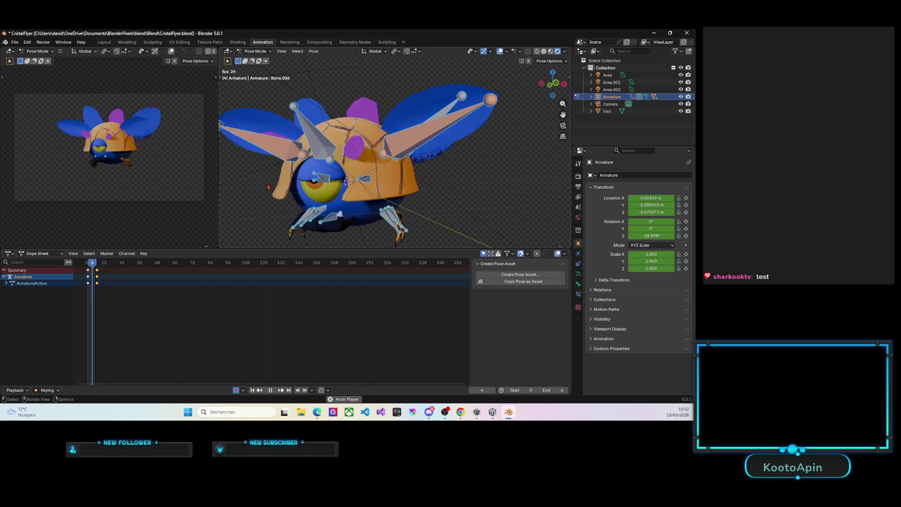
Step: Orbit both viewports, stop playback, jump to frame 7 and start a local-X rotation
mouse_move(282, 186)
middle_down()
mouse_move(356, 205)
mouse_move(408, 202)
mouse_move(394, 202)
middle_up()
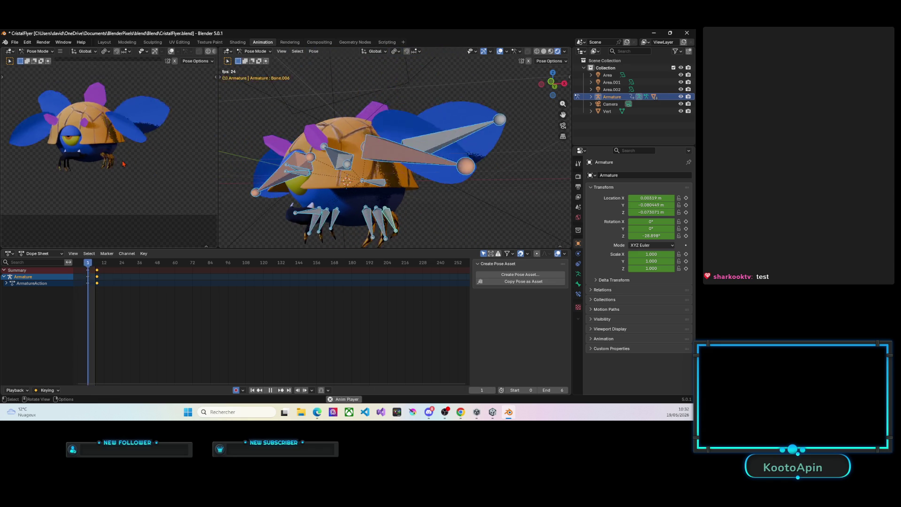
scroll(123, 164, up, 4)
scroll(122, 163, down, 5)
mouse_move(123, 163)
middle_down()
mouse_move(128, 171)
mouse_move(120, 169)
middle_up()
scroll(116, 170, up, 3)
scroll(113, 170, up, 3)
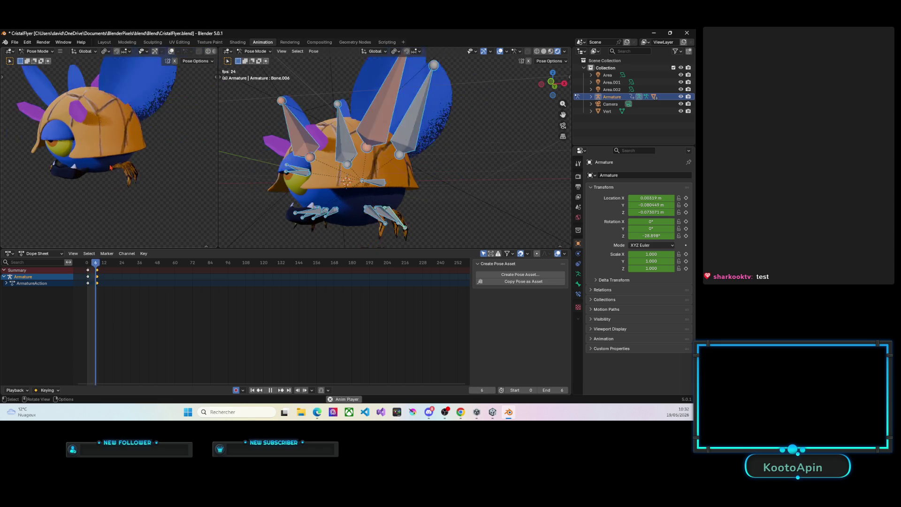
scroll(110, 168, up, 2)
scroll(111, 169, down, 3)
mouse_move(302, 193)
middle_down()
mouse_move(334, 199)
mouse_move(315, 200)
middle_up()
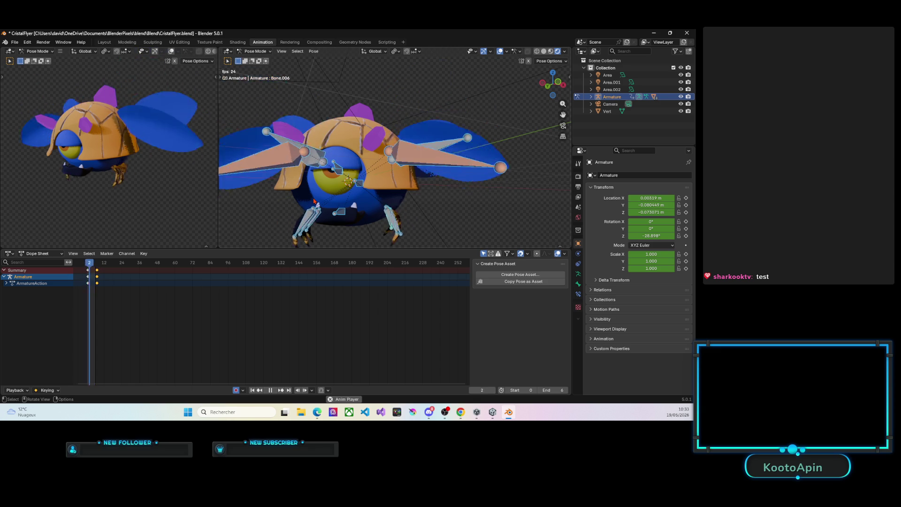
key(Escape)
key(space)
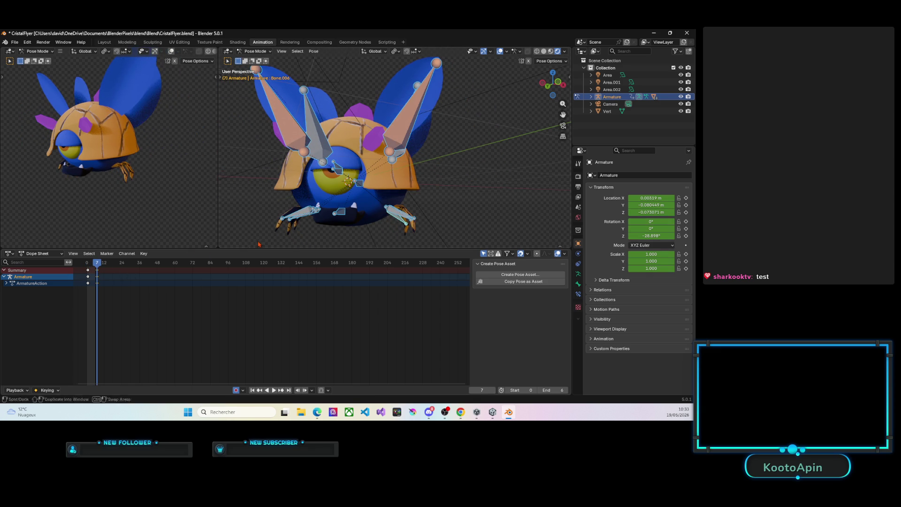
key(r)
key(x)
key(x)
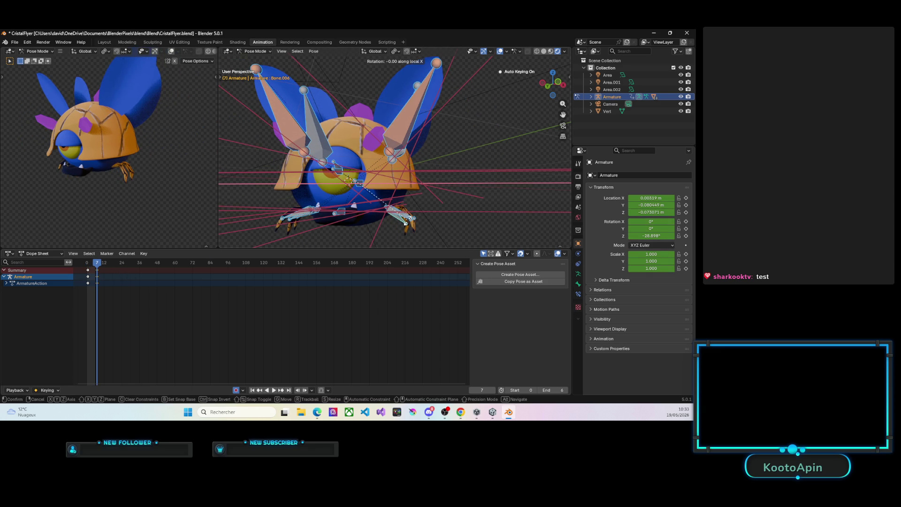
Step: Cancel that rotation, select a left leg bone and rotate the legs further down about local X
key(Escape)
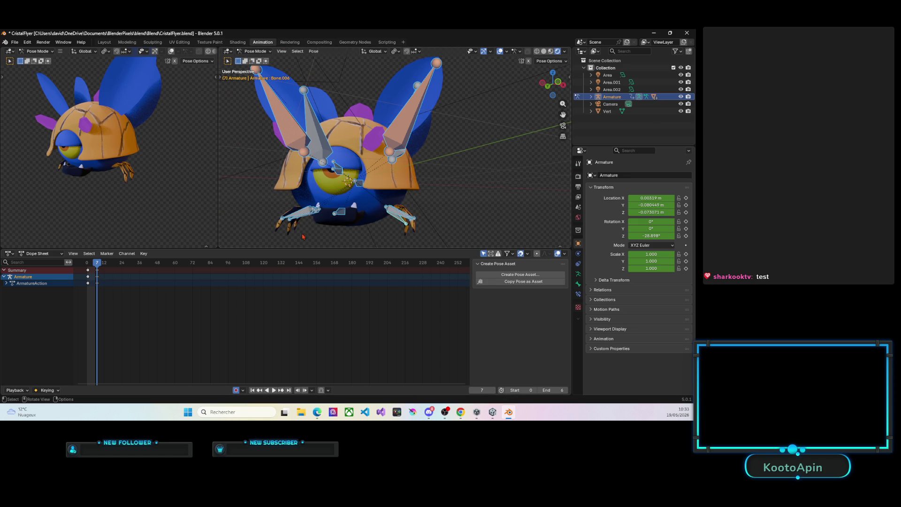
click(303, 216)
middle_drag(303, 216, 324, 248)
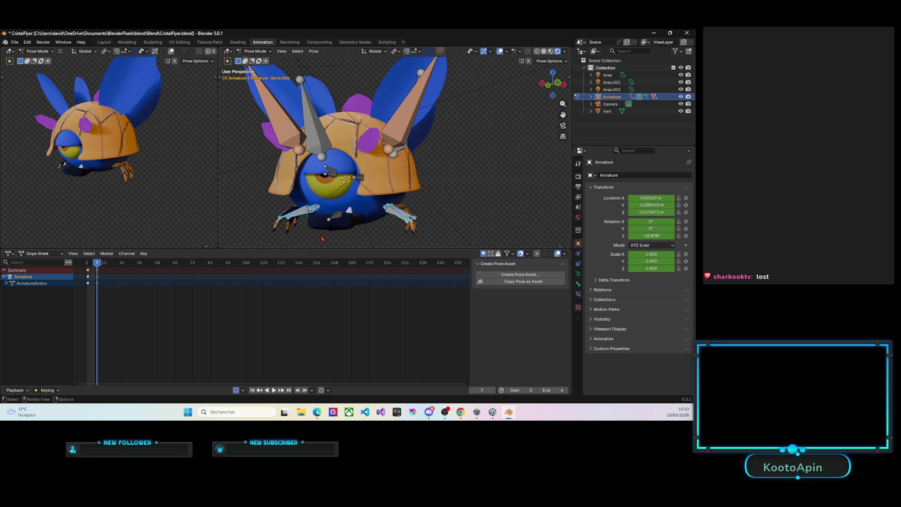
key(r)
key(x)
key(x)
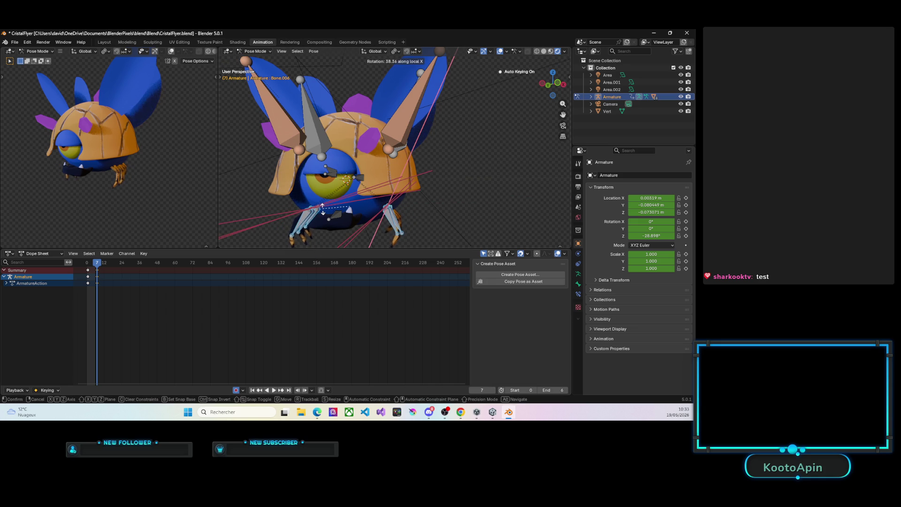
click(210, 264)
Step: Replay the flap and scrub the timeline to check the repositioned legs
key(space)
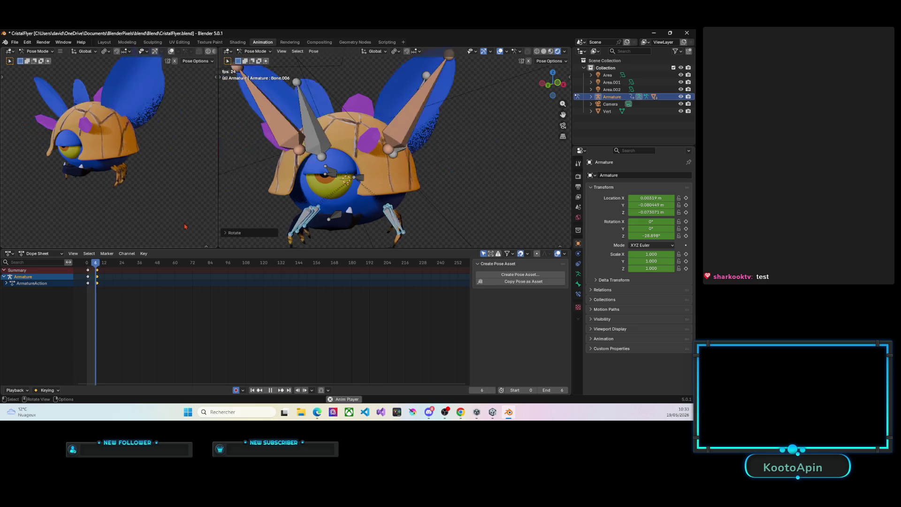
drag(89, 261, 97, 264)
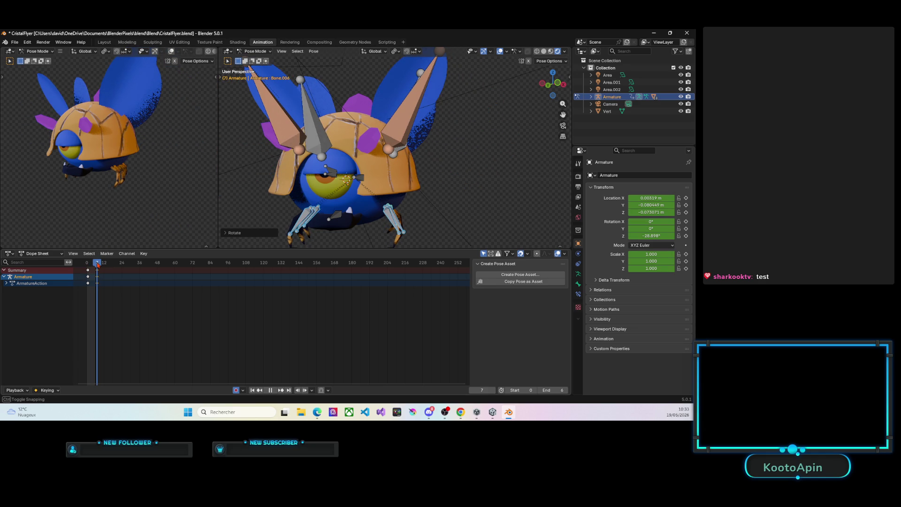
middle_drag(366, 194, 304, 181)
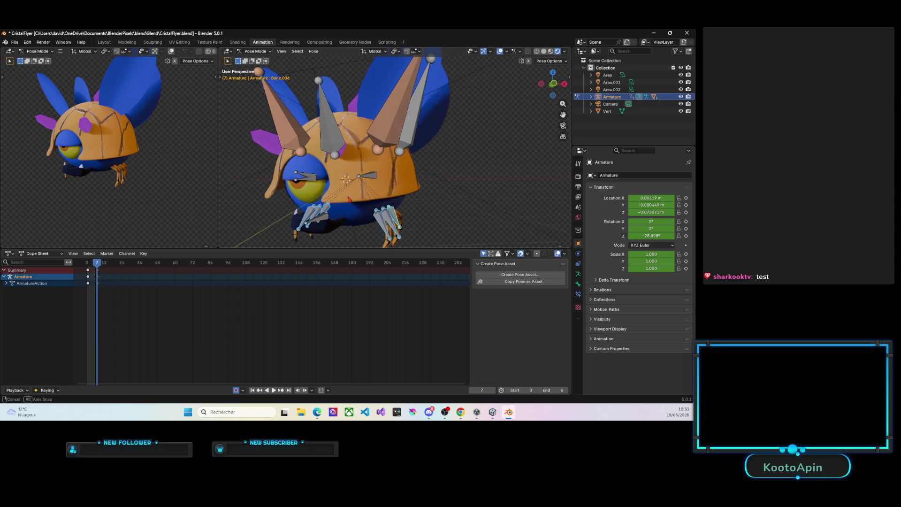
Step: Rotate the eye bone Bone.023 freely in two passes from a frontal view
click(303, 177)
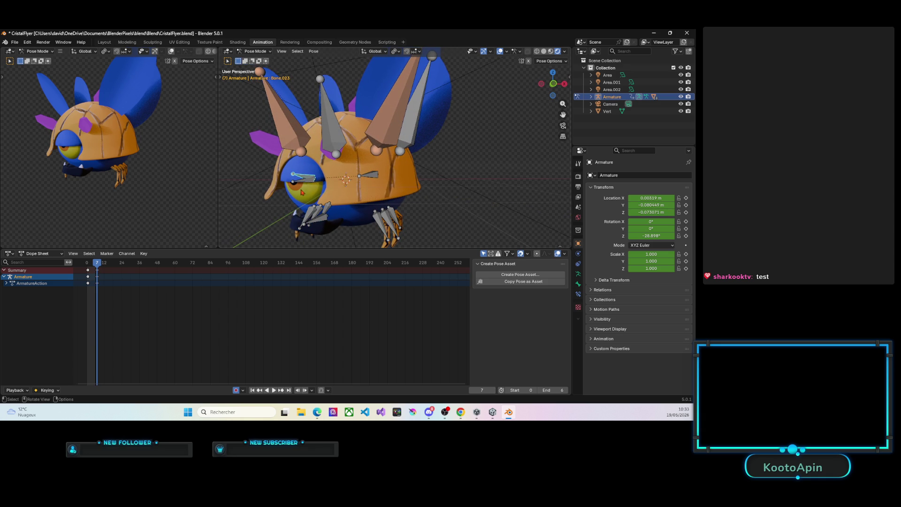
mouse_move(152, 247)
middle_down()
mouse_move(195, 221)
mouse_move(283, 200)
middle_up()
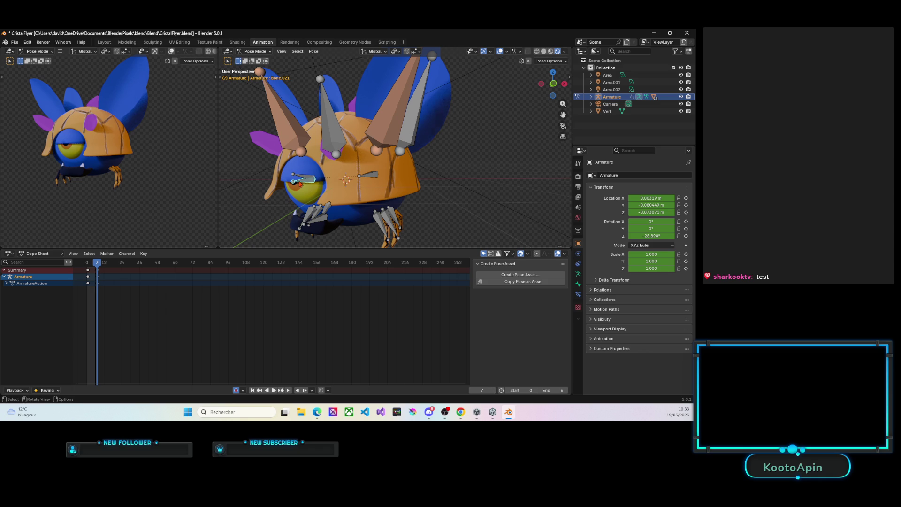
key(r)
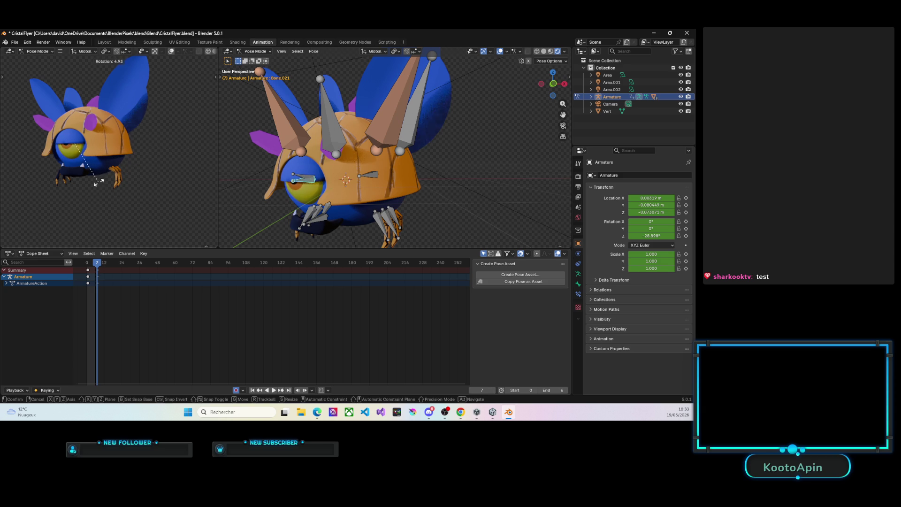
click(180, 134)
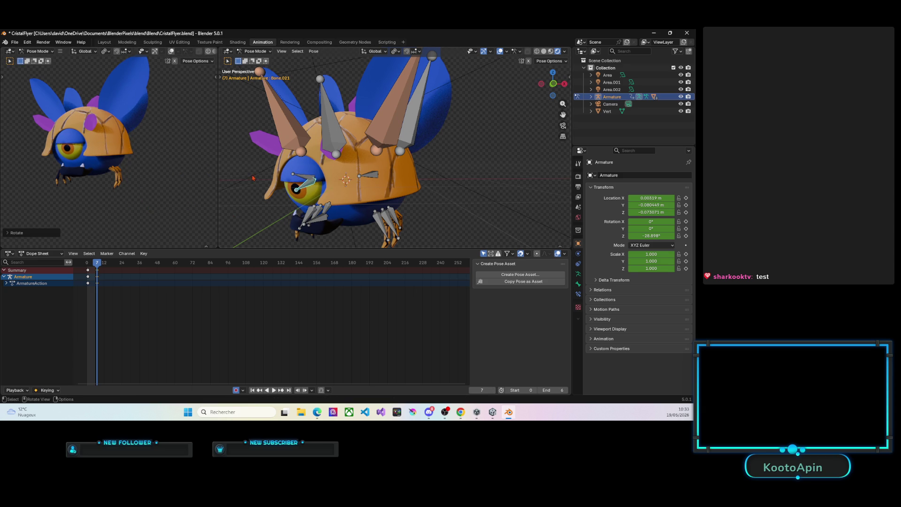
click(299, 184)
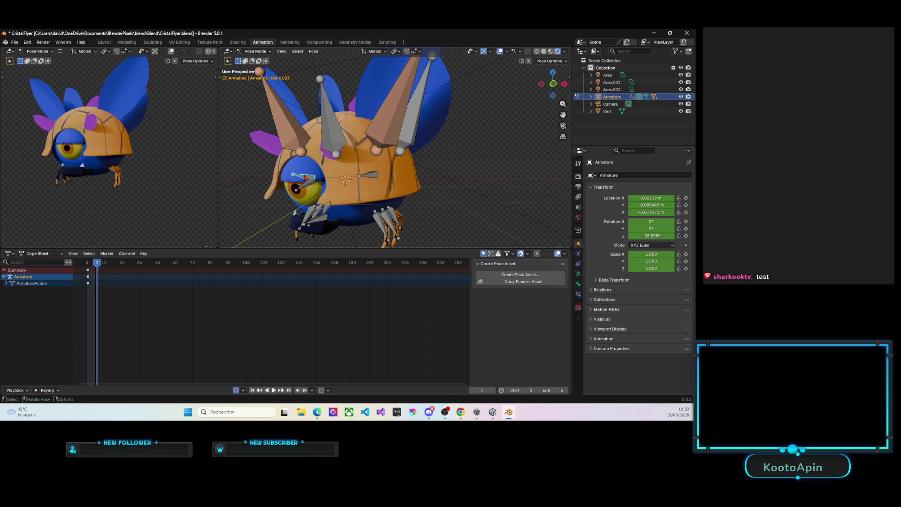
key(r)
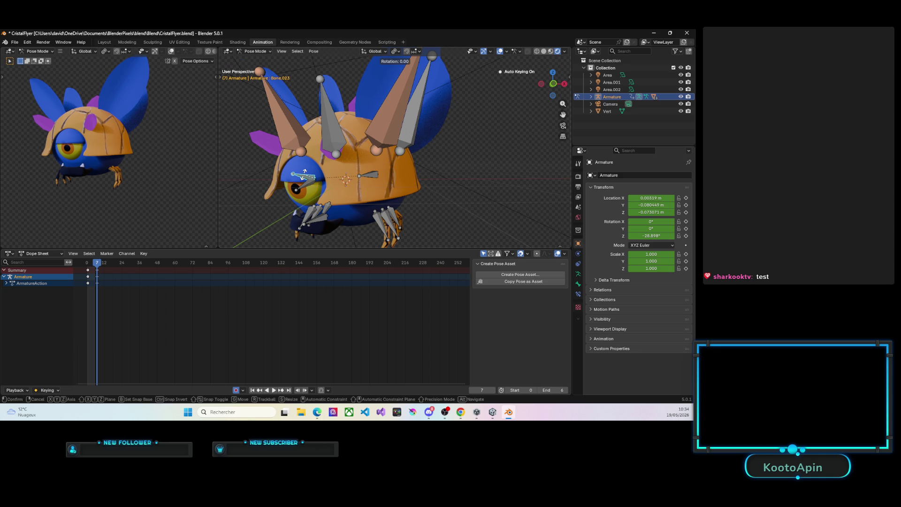
click(304, 174)
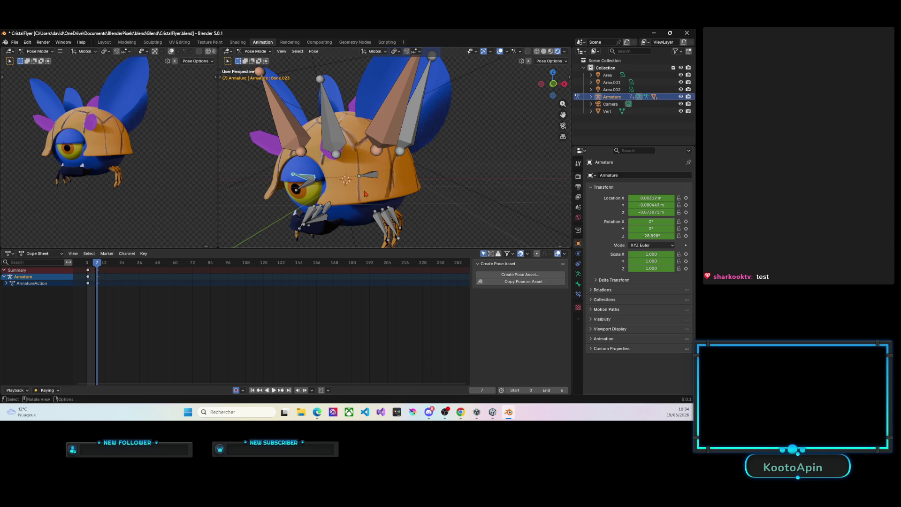
Step: Rotate the eye bone about global X at frame 7, keyframe it and play the flap
key(r)
key(x)
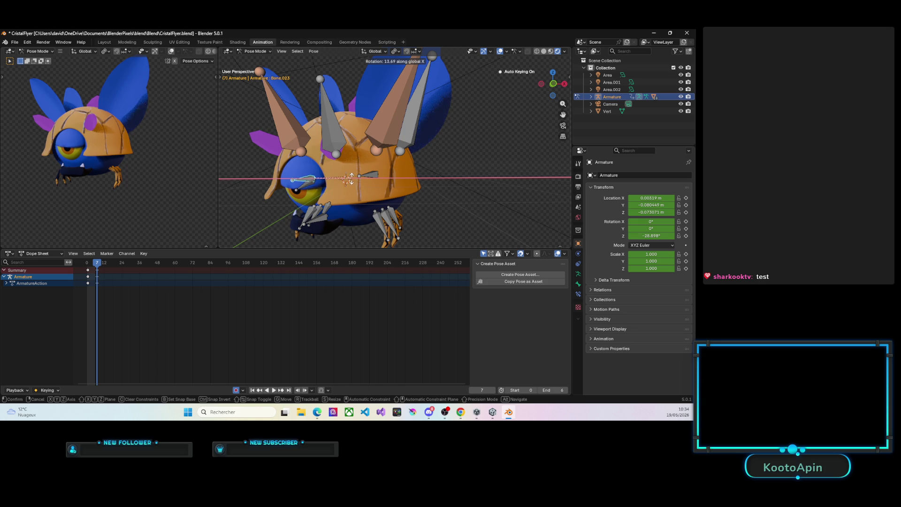
click(350, 176)
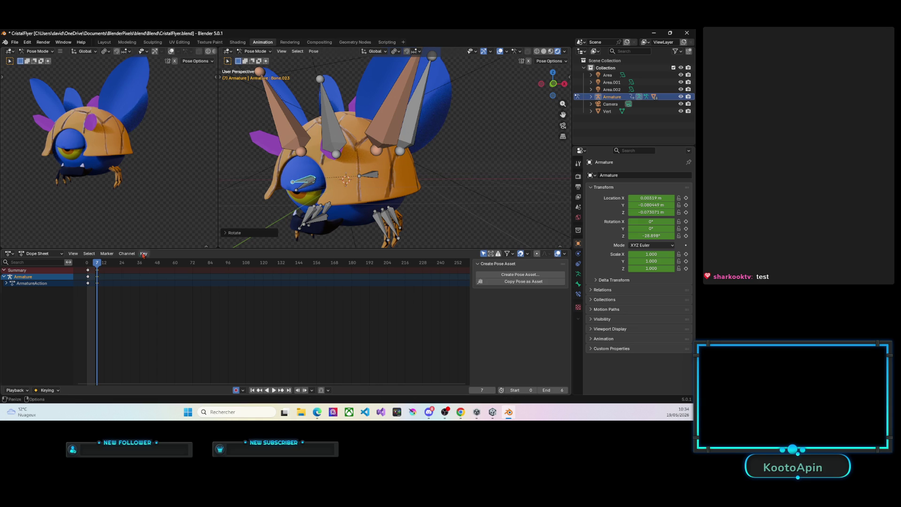
key(space)
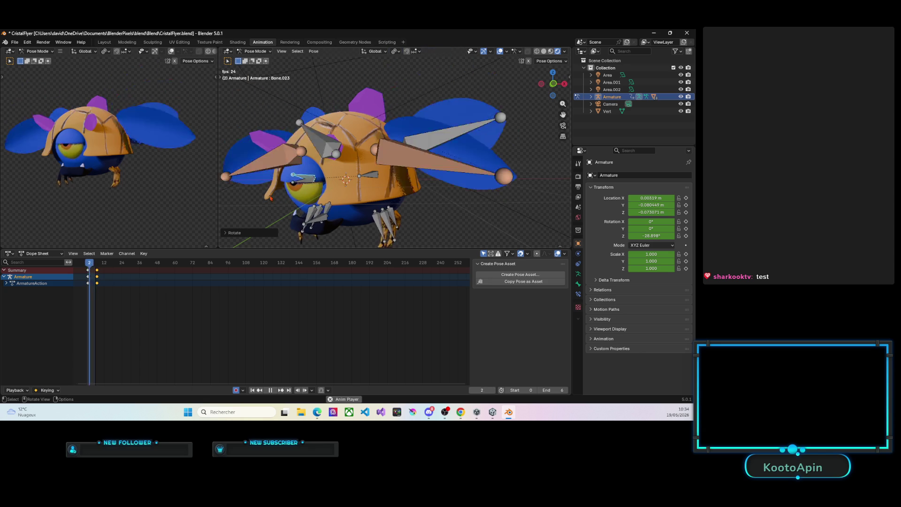
Step: Orbit to a three-quarter view and show the 1920×1080, 24 fps render output settings
middle_drag(262, 198, 291, 198)
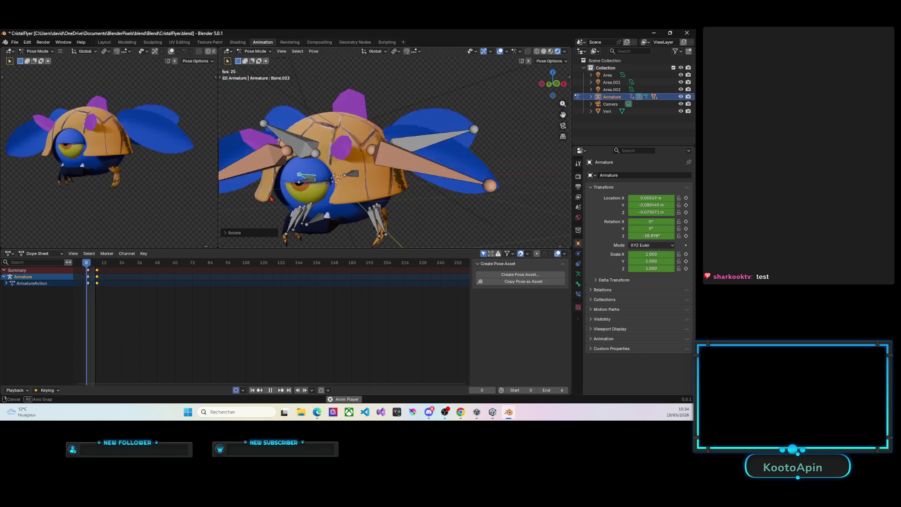
middle_drag(315, 178, 334, 178)
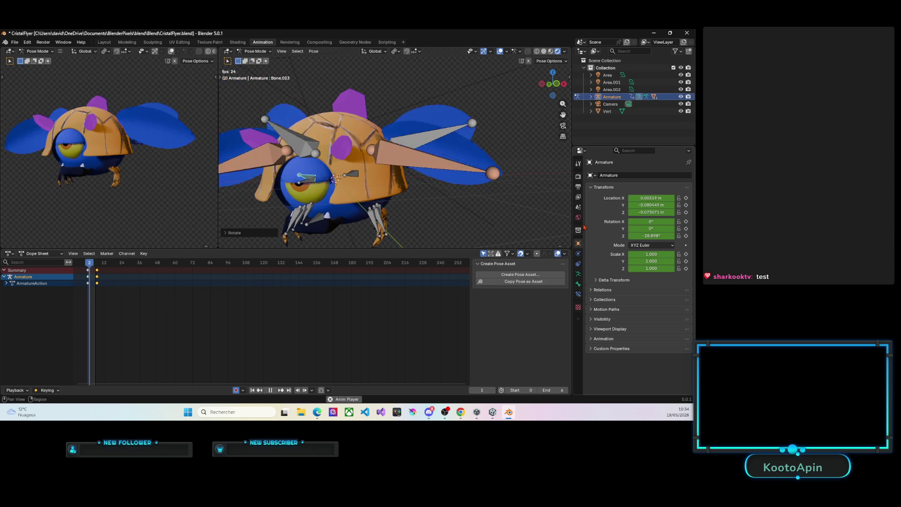
click(578, 186)
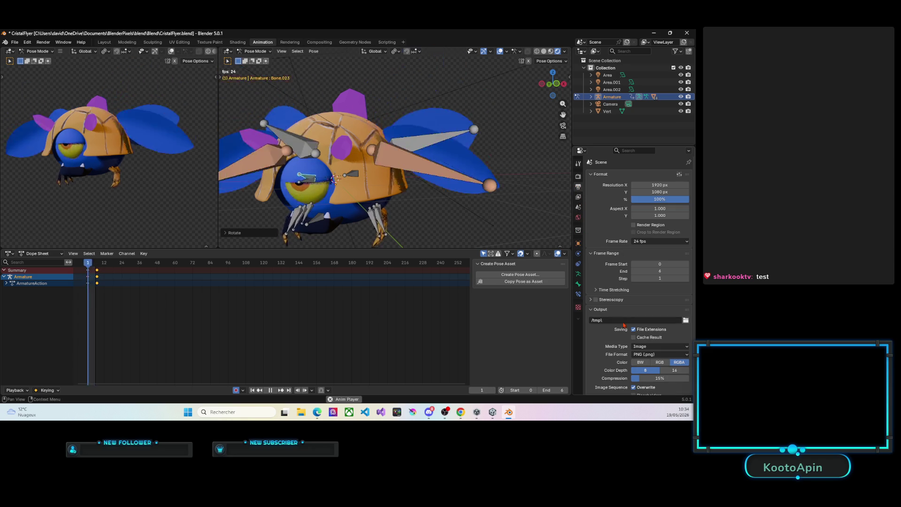
scroll(645, 325, down, 3)
scroll(645, 324, up, 1)
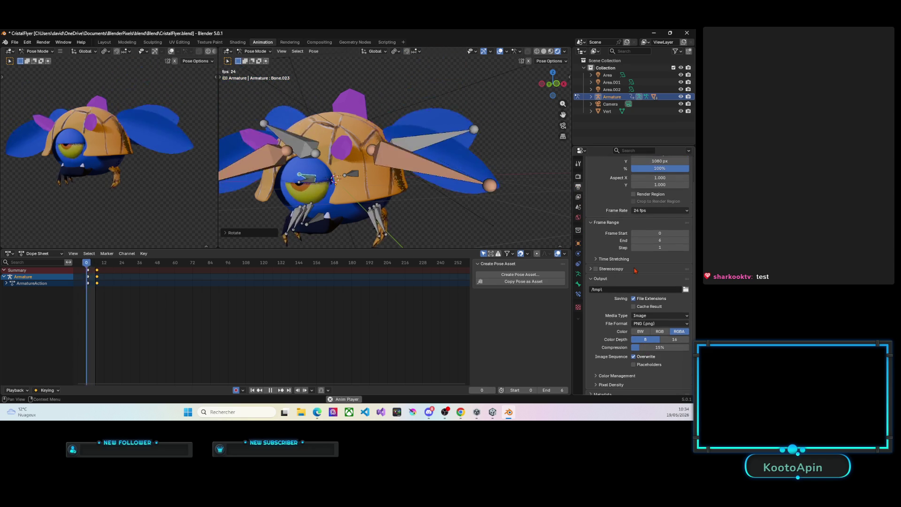
Step: Enable Freestyle in Render Properties with a 1 px line thickness
click(578, 176)
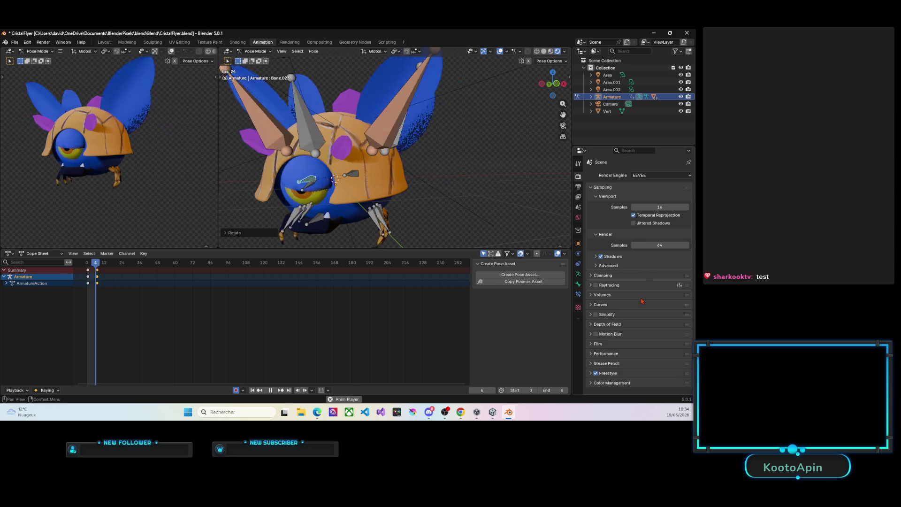
click(596, 373)
click(610, 373)
scroll(645, 331, down, 1)
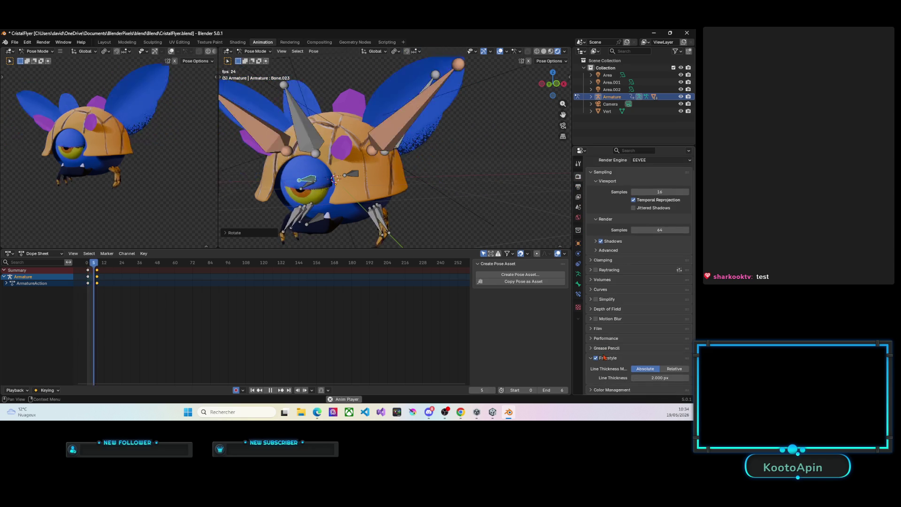
double_click(660, 378)
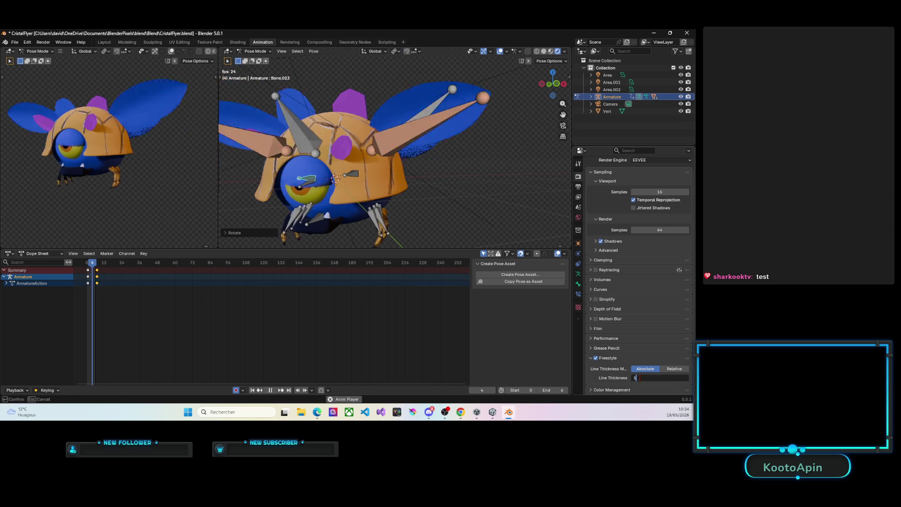
key(Return)
Step: Stop playback and render the current frame of the outlined creature (F12)
key(space)
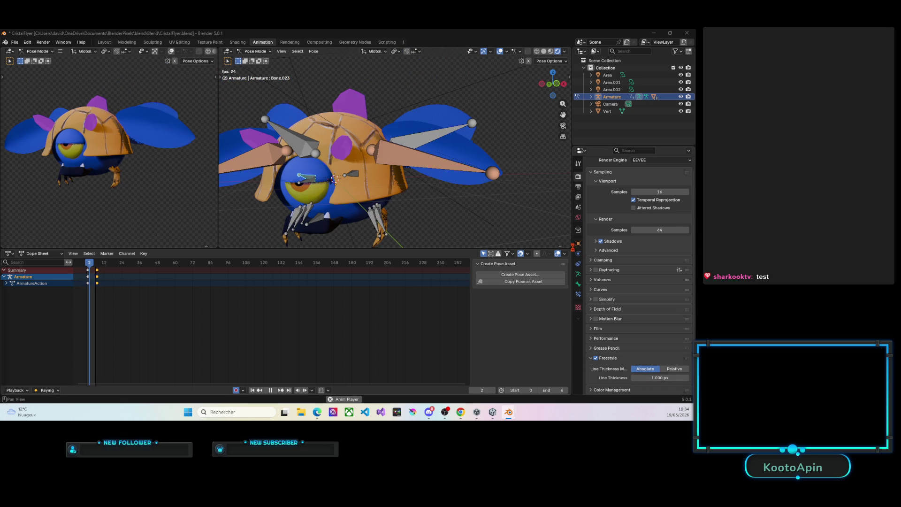
key(F12)
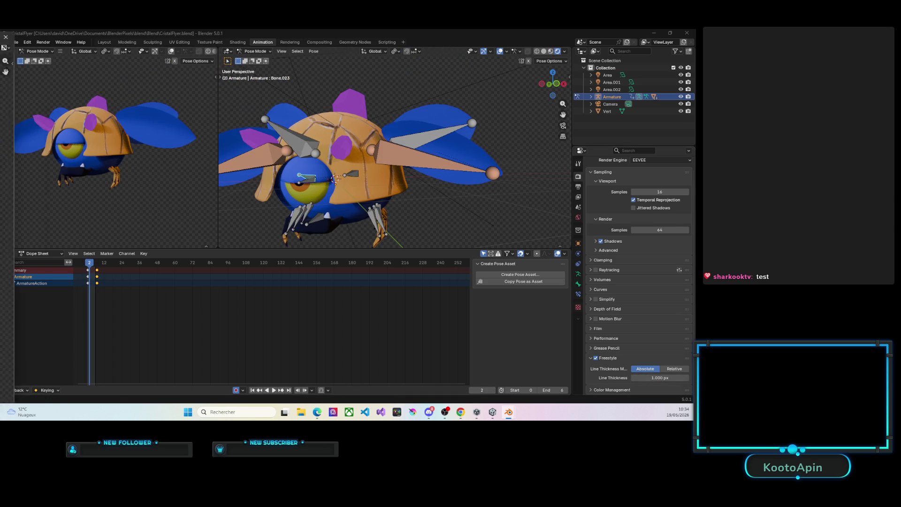
drag(352, 32, 392, 75)
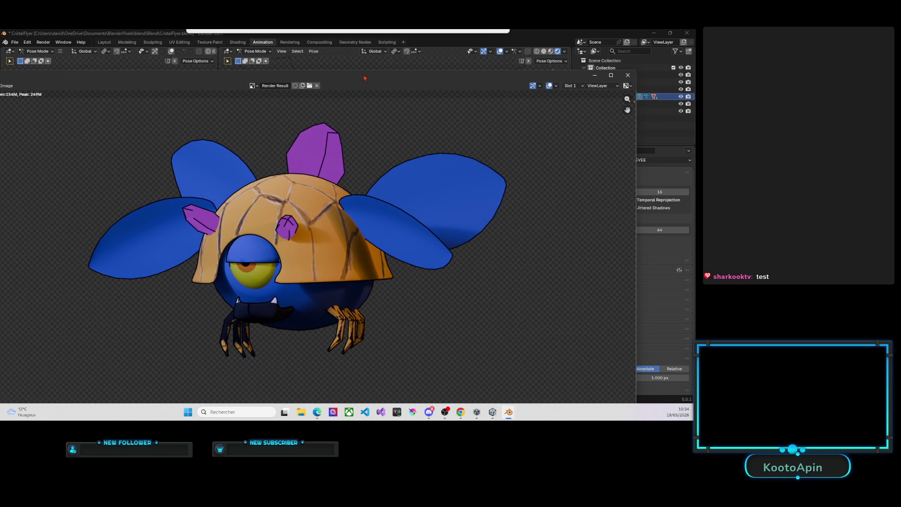
Step: Close the render result window to return to the animation workspace
key(Escape)
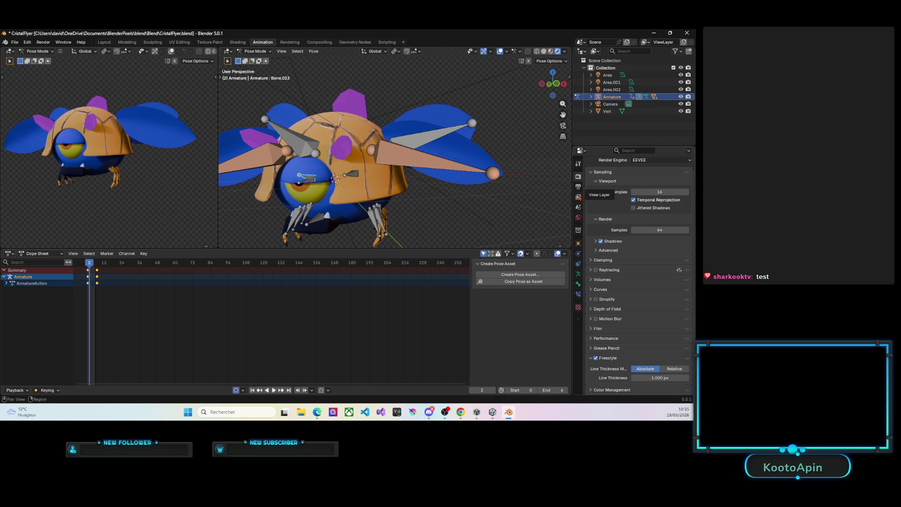
Step: Show Output Properties and set the render output folder path
click(578, 188)
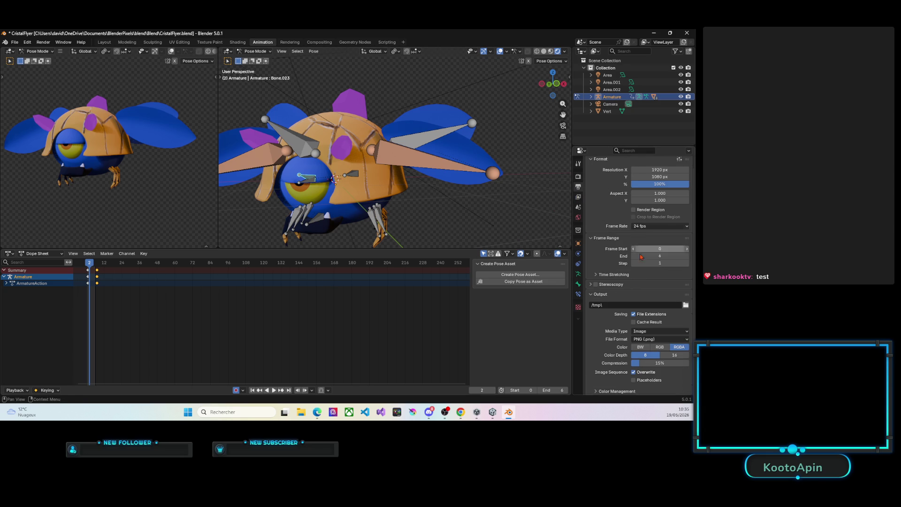
click(686, 305)
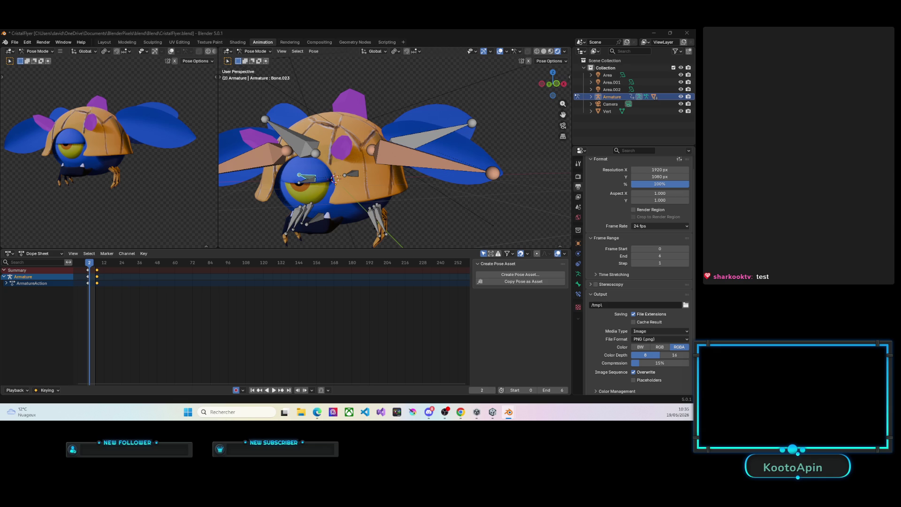
key(ctrl+f)
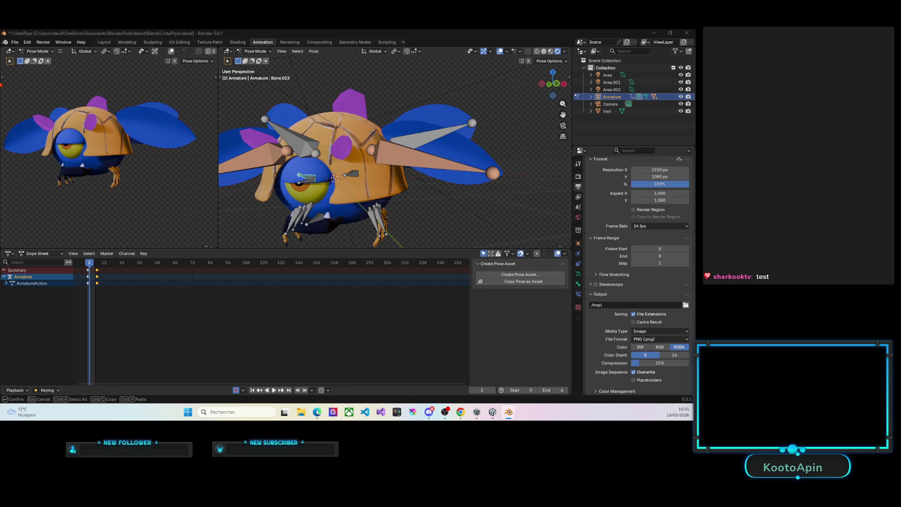
key(Return)
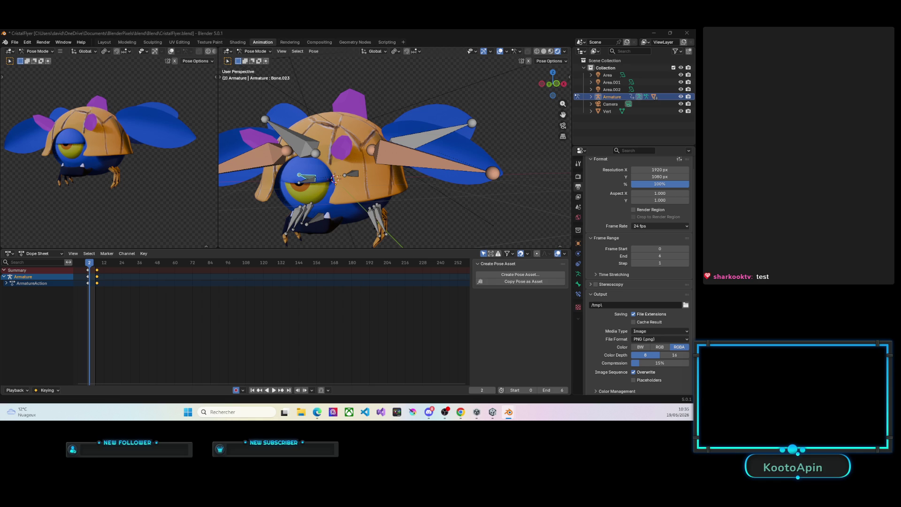
key(ctrl+f)
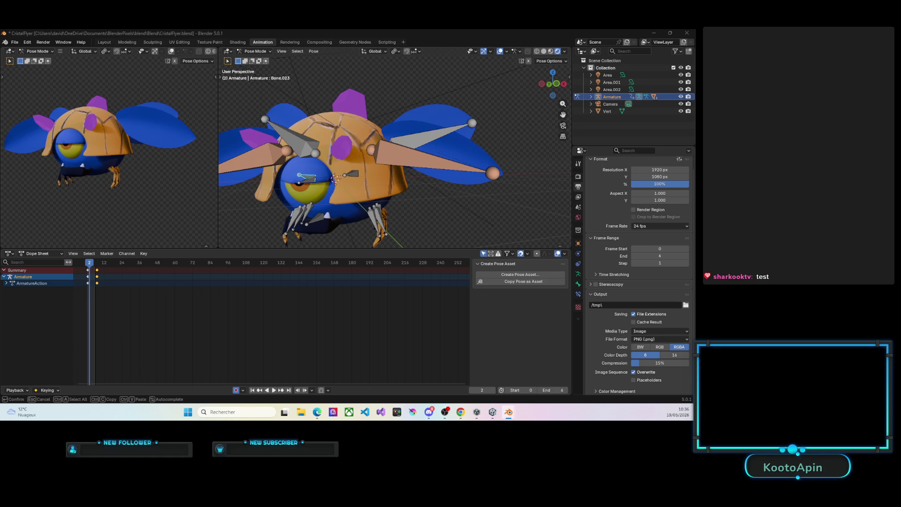
key(Return)
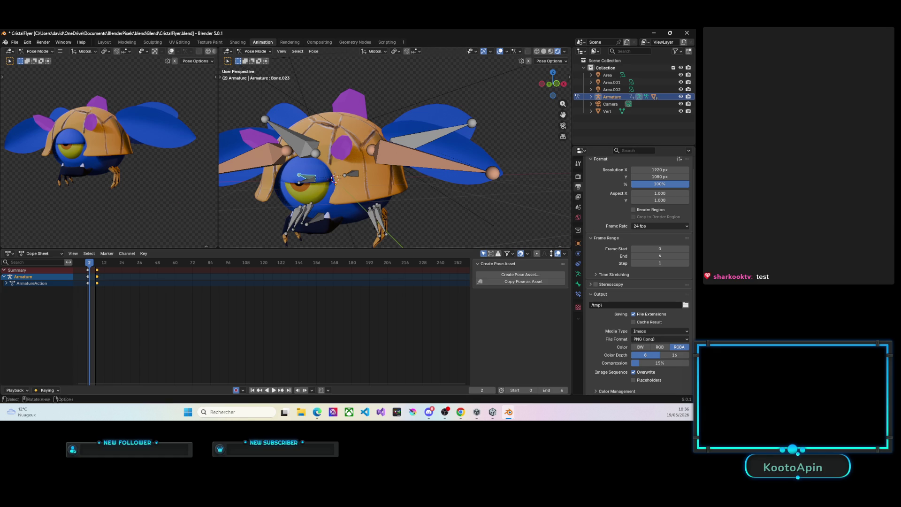
Step: Replay the flap animation over frames 0 to 6
key(space)
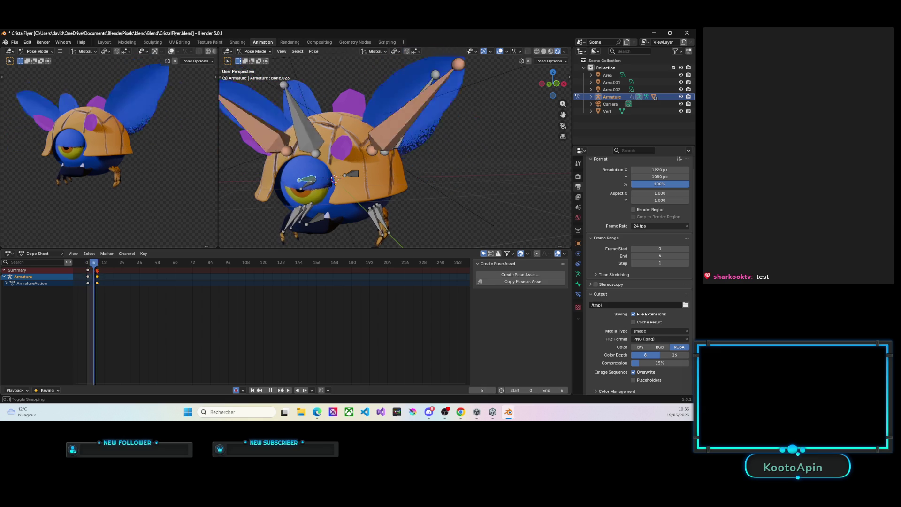
Step: Replay the animation to frame 8, then render the whole animation (Ctrl+F12)
key(space)
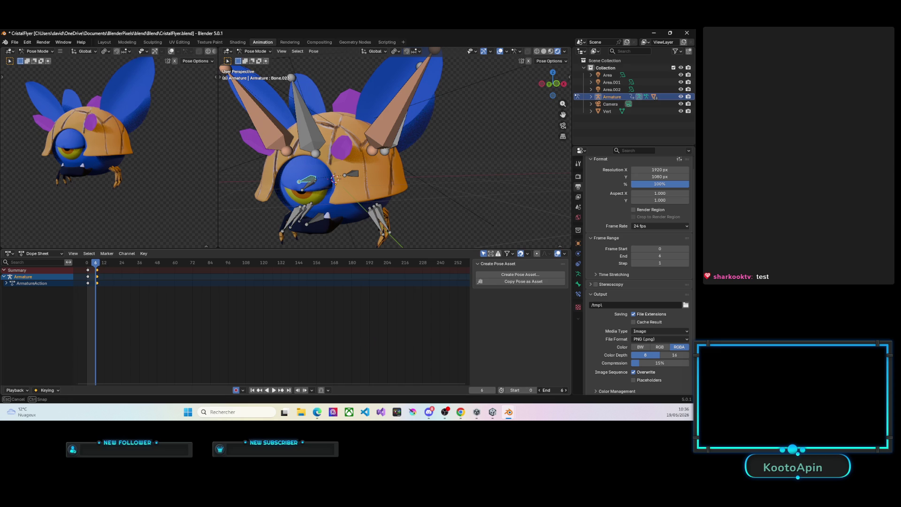
key(space)
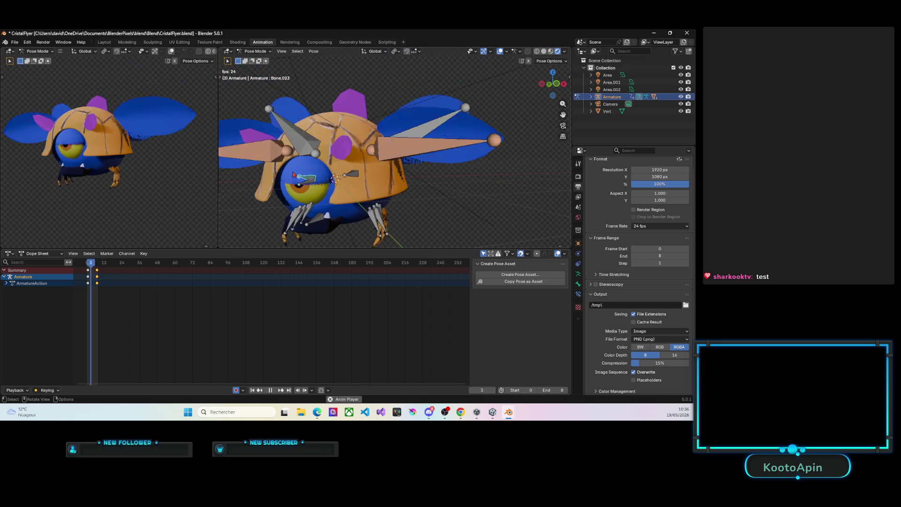
key(space)
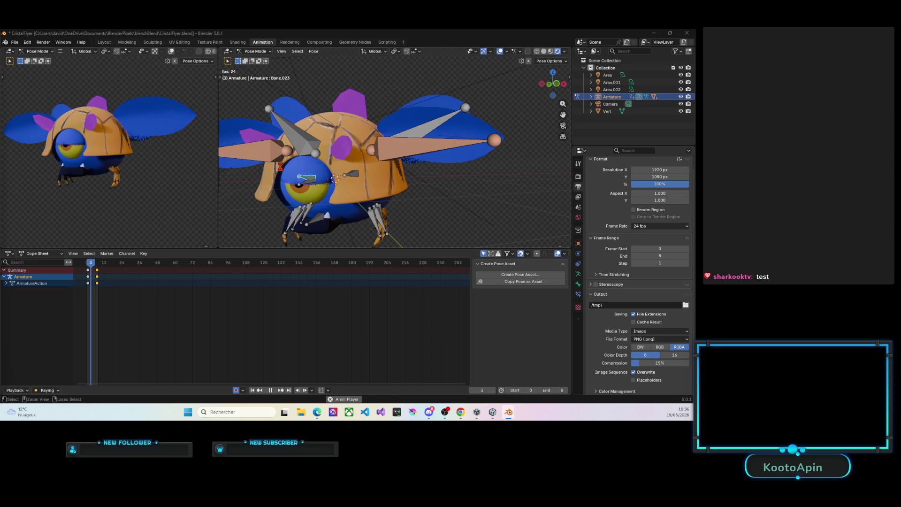
key(ctrl+F12)
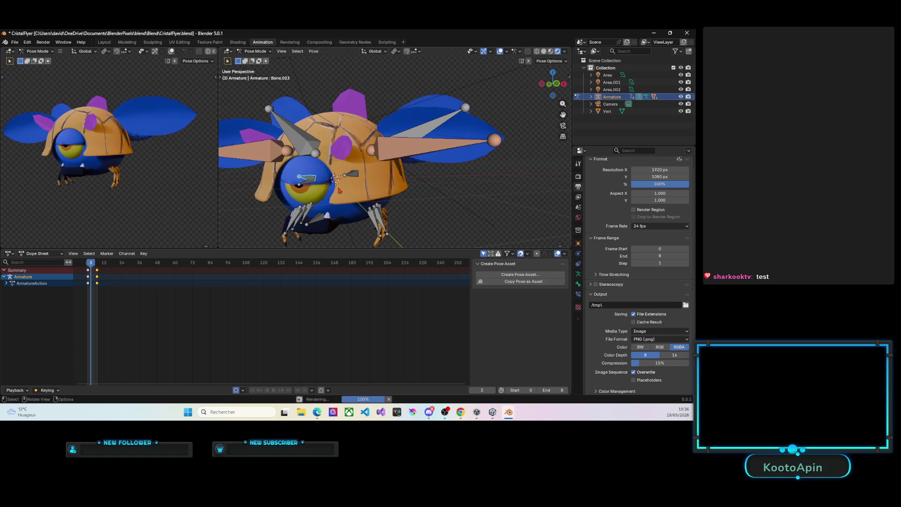
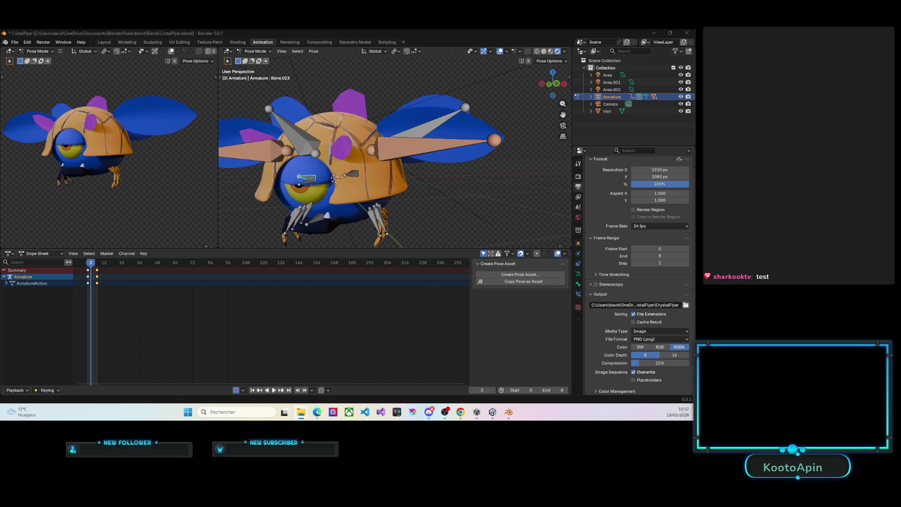
Step: Render the creature's animation frames, save the CristalFlyer file and minimize Blender
click(169, 310)
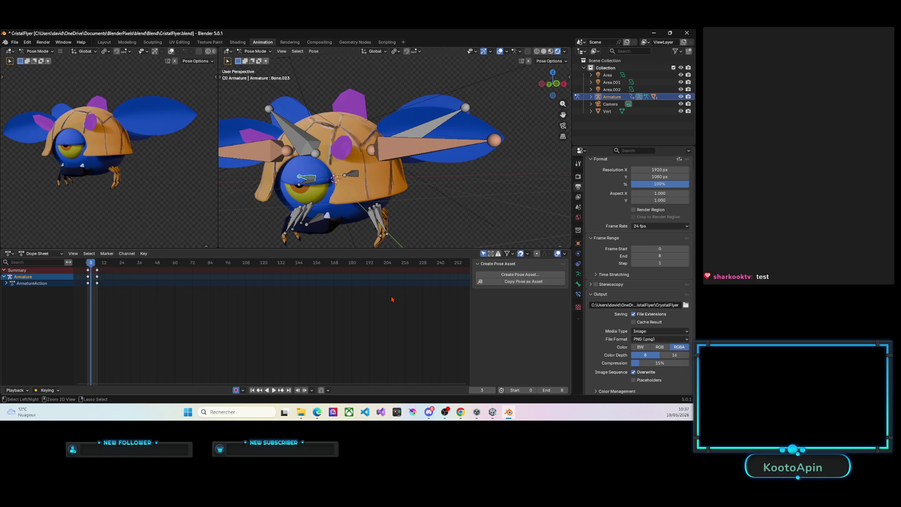
key(ctrl+F12)
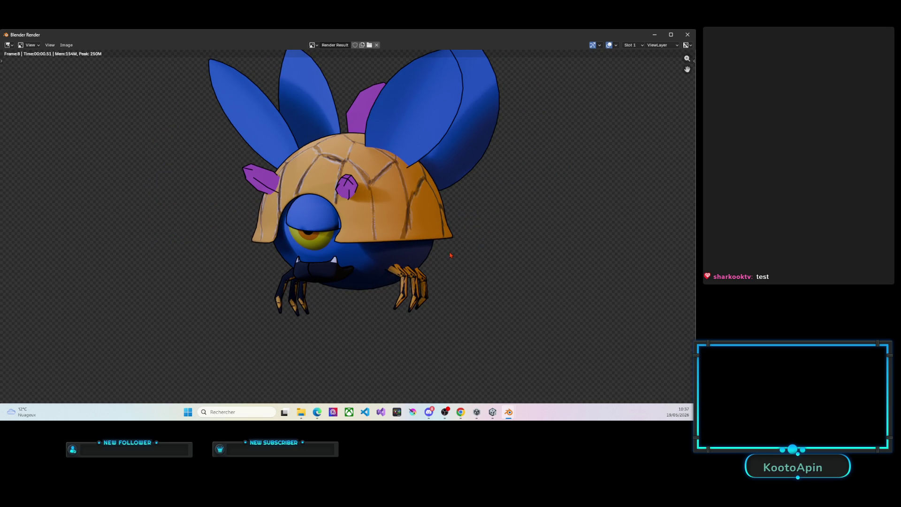
click(687, 34)
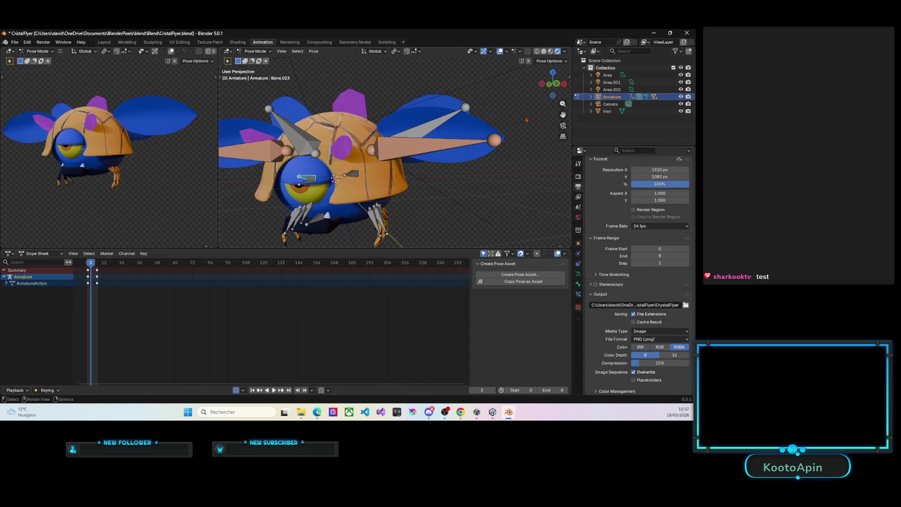
key(ctrl+s)
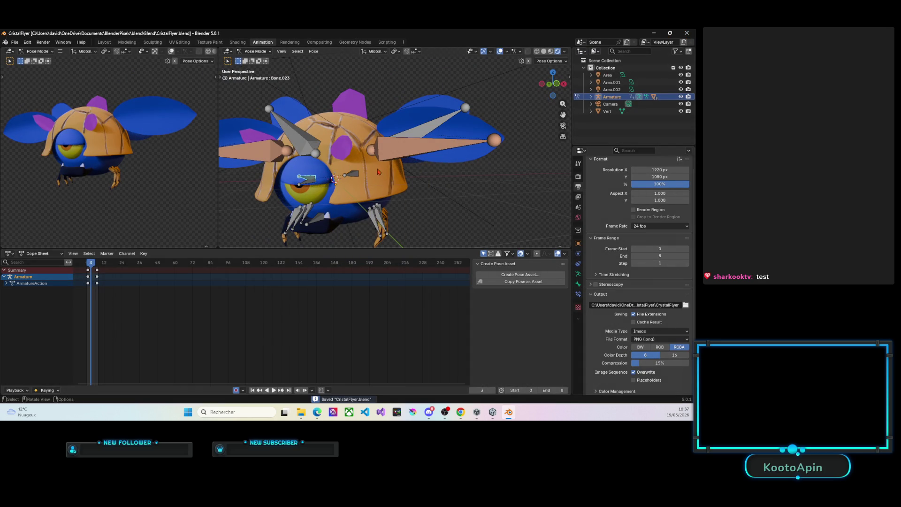
click(654, 34)
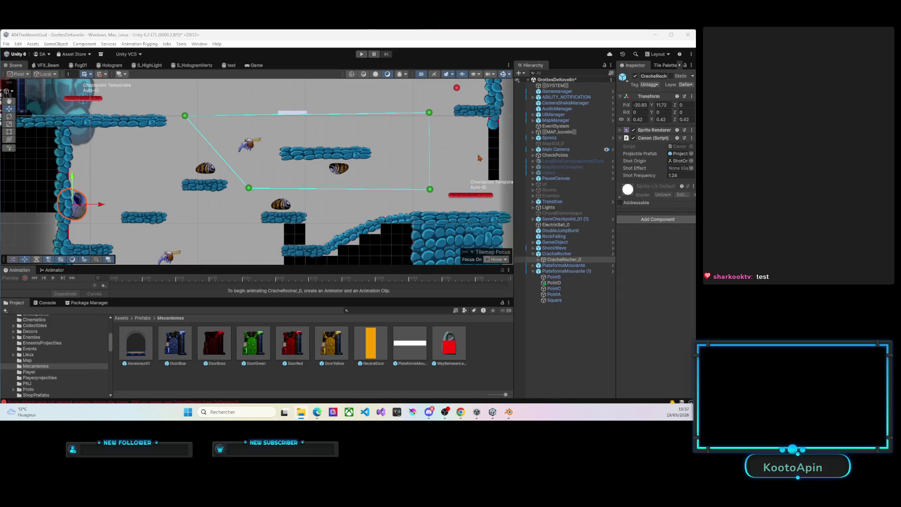
Step: Enlarge the Project panel, collapse Prefabs, expand Imports, and bring the browser to the front
drag(307, 298, 309, 213)
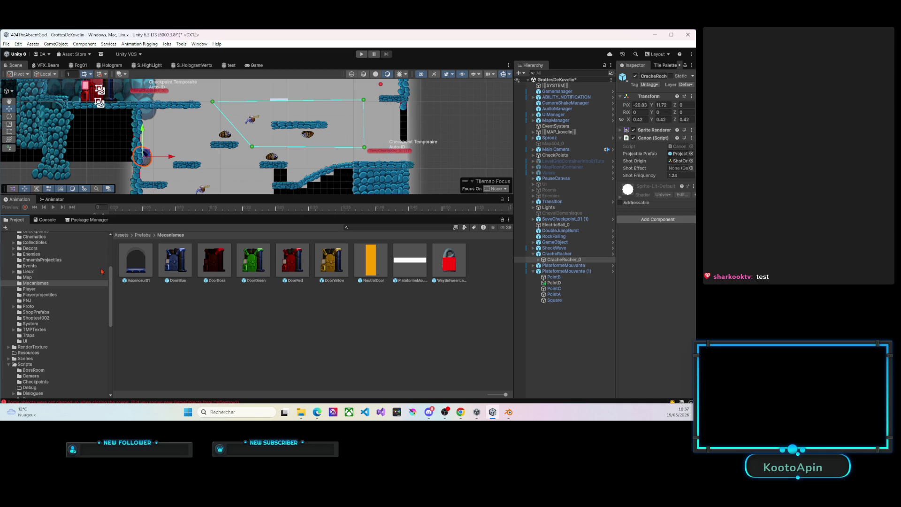
scroll(41, 290, up, 2)
scroll(40, 295, up, 3)
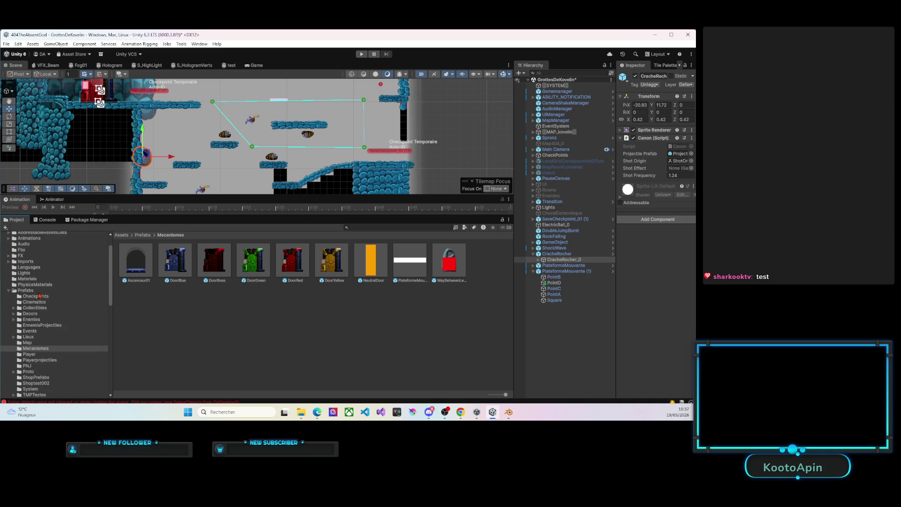
click(9, 291)
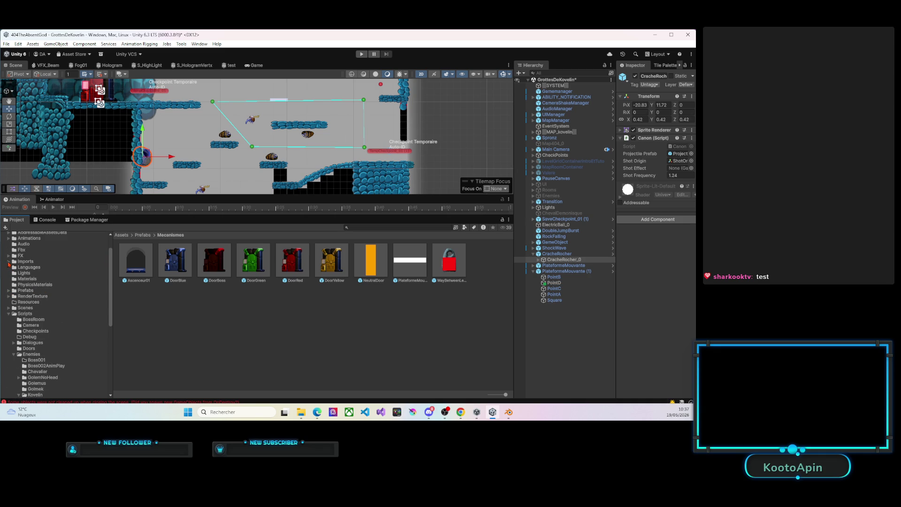
click(9, 262)
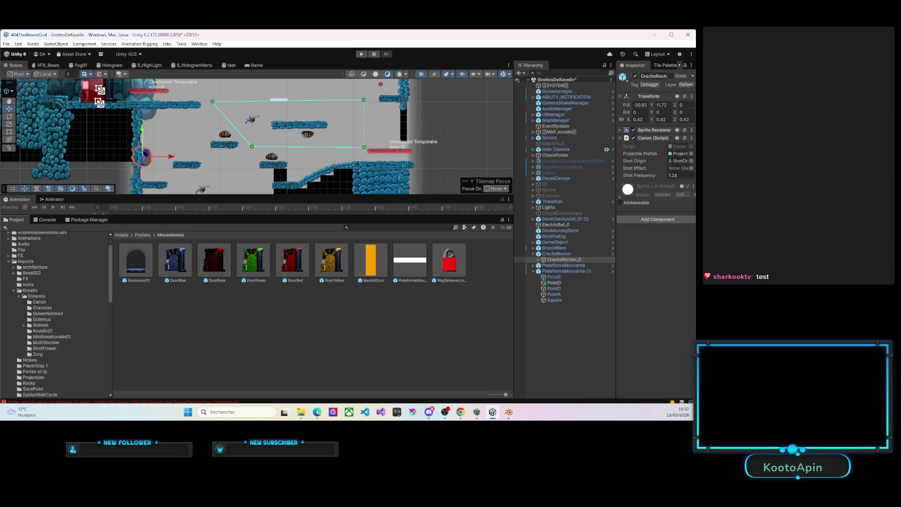
click(491, 412)
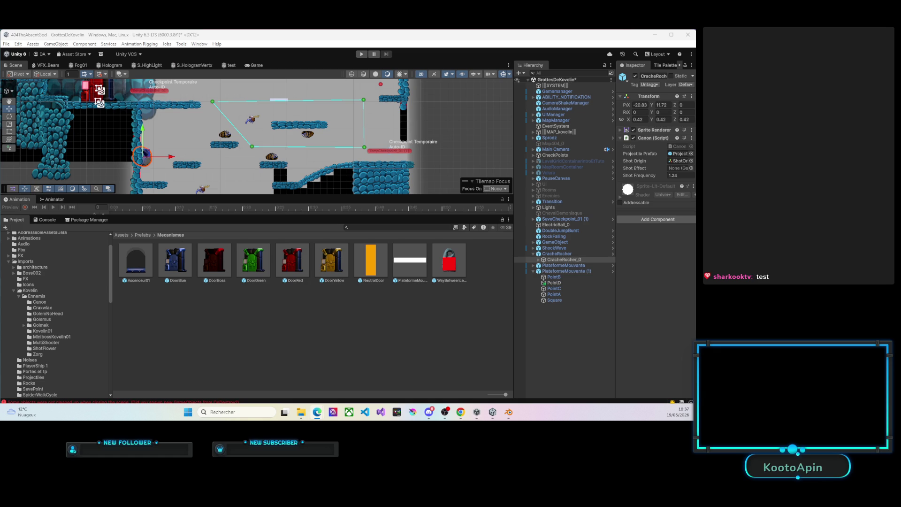
key(alt+Tab)
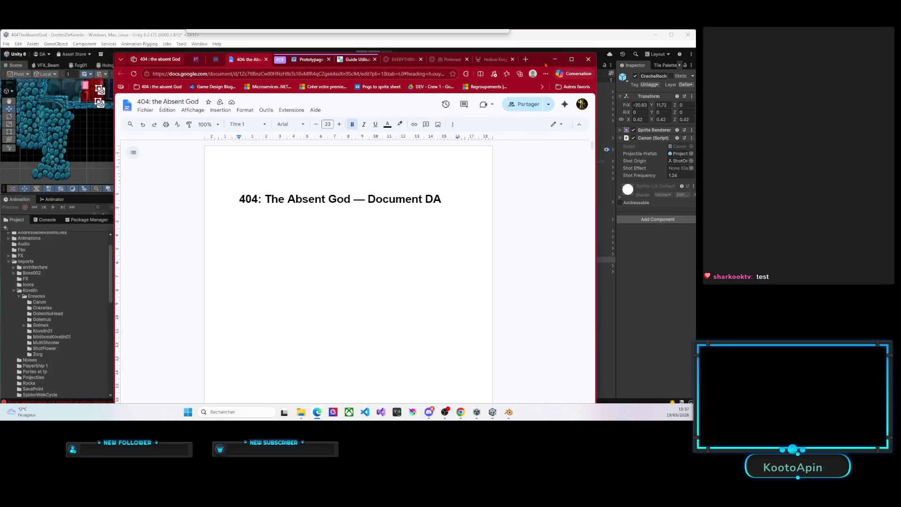
Step: Load the nine CrystalFlyer PNGs into Tools23, download the sprite sheet, and hide the browser
click(216, 59)
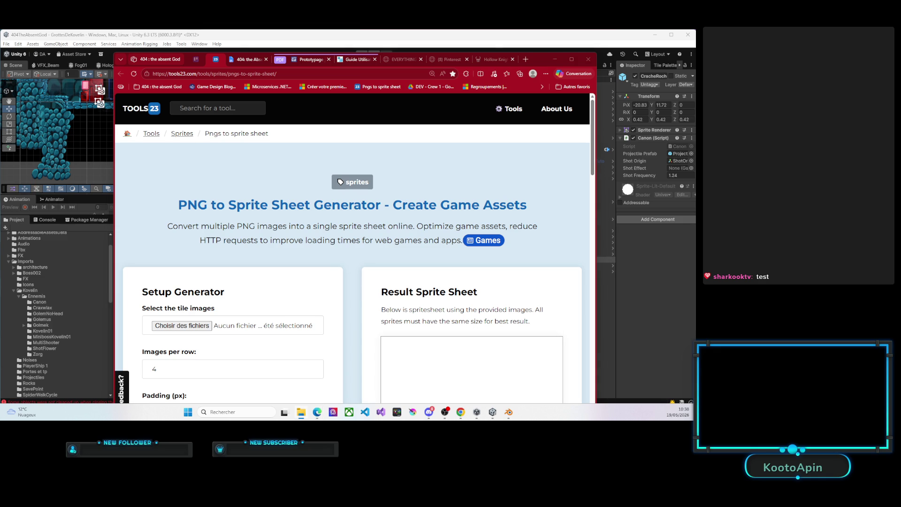
drag(172, 276, 196, 328)
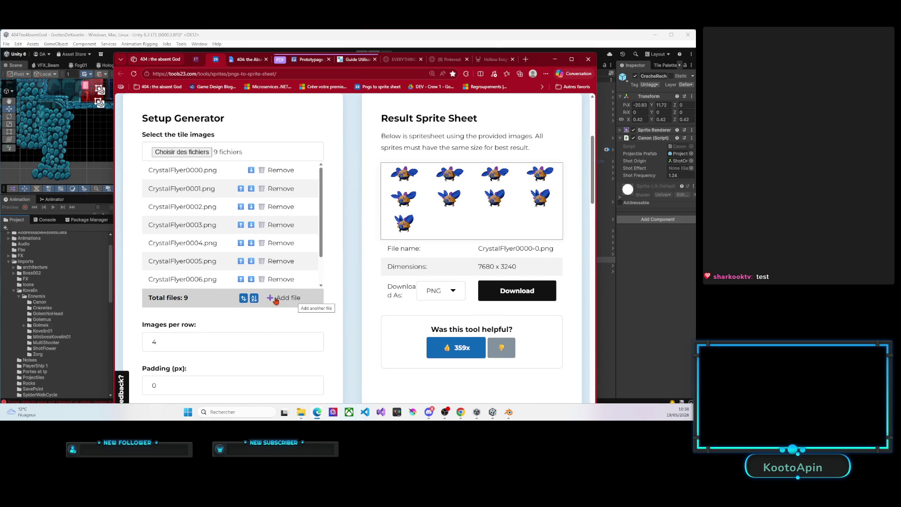
scroll(264, 329, down, 1)
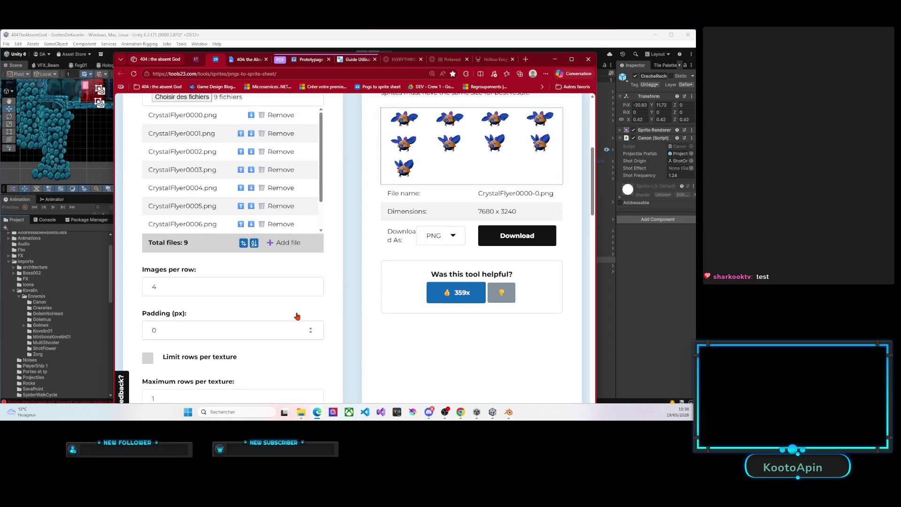
scroll(296, 317, up, 1)
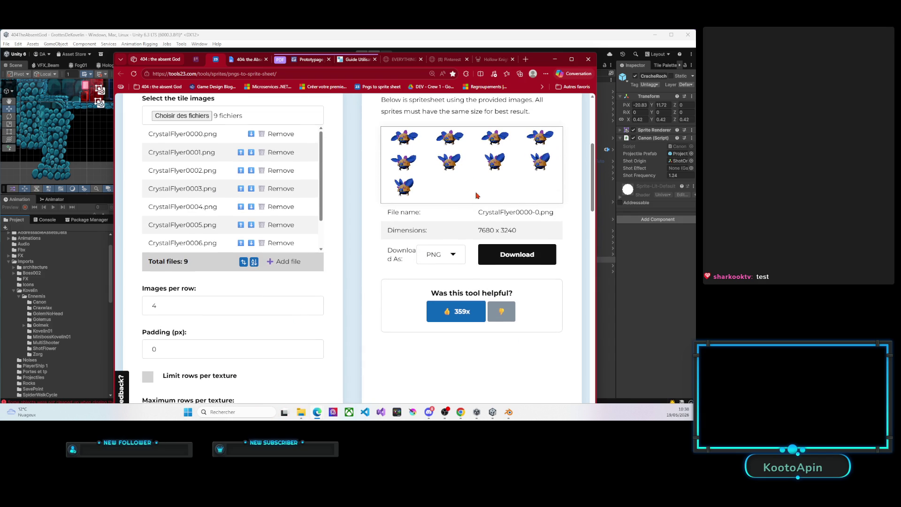
click(513, 258)
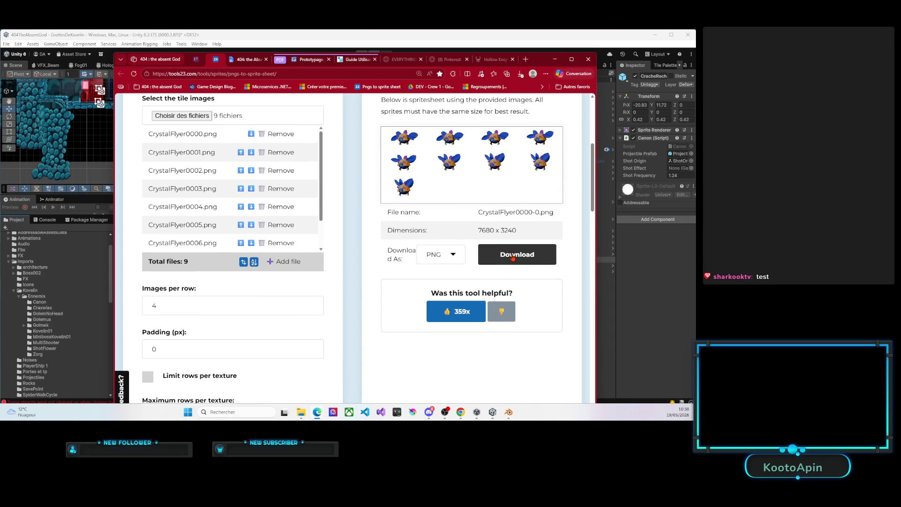
click(588, 59)
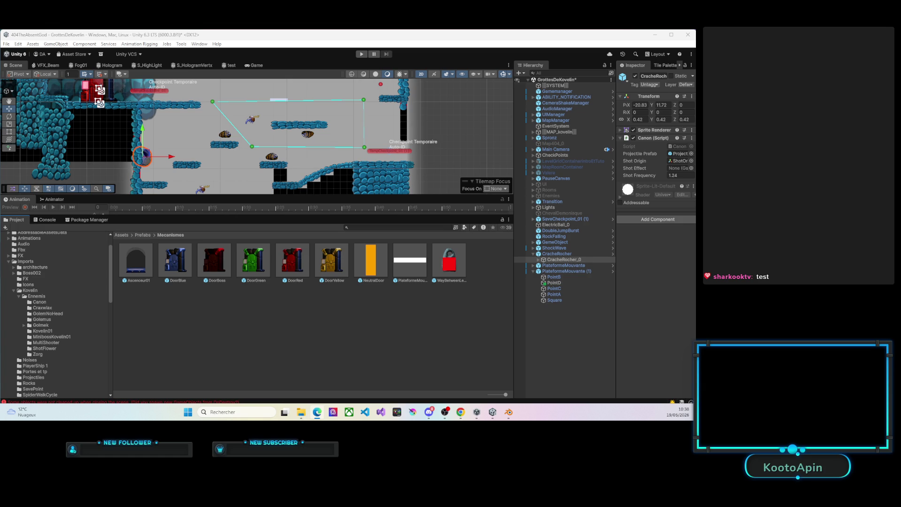
Step: Create a CrystalFlyer folder under Imports/Kovelin/Ennemis and import the sprite sheet into it
click(34, 263)
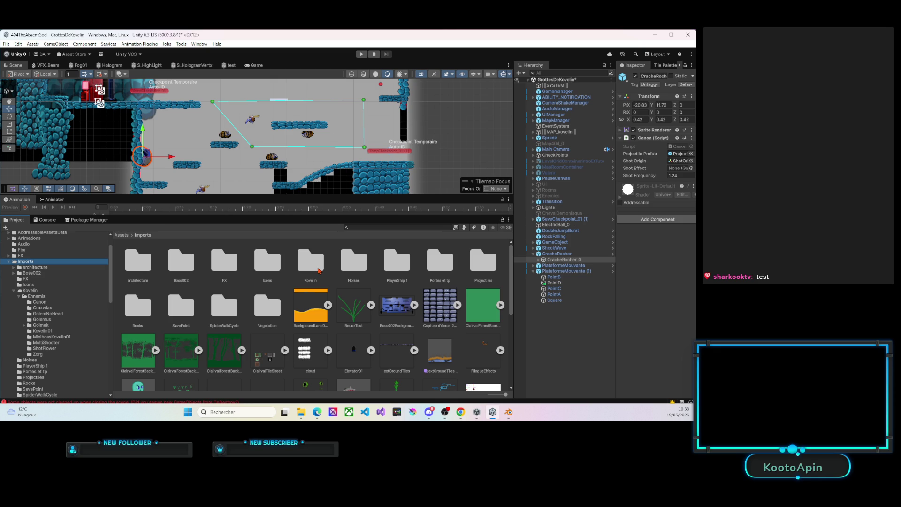
double_click(310, 261)
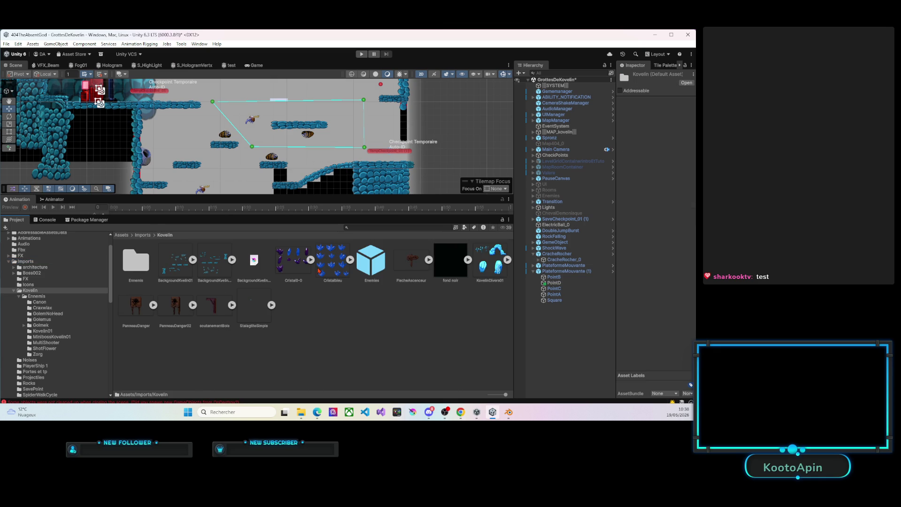
double_click(135, 260)
right_click(155, 303)
mouse_move(211, 94)
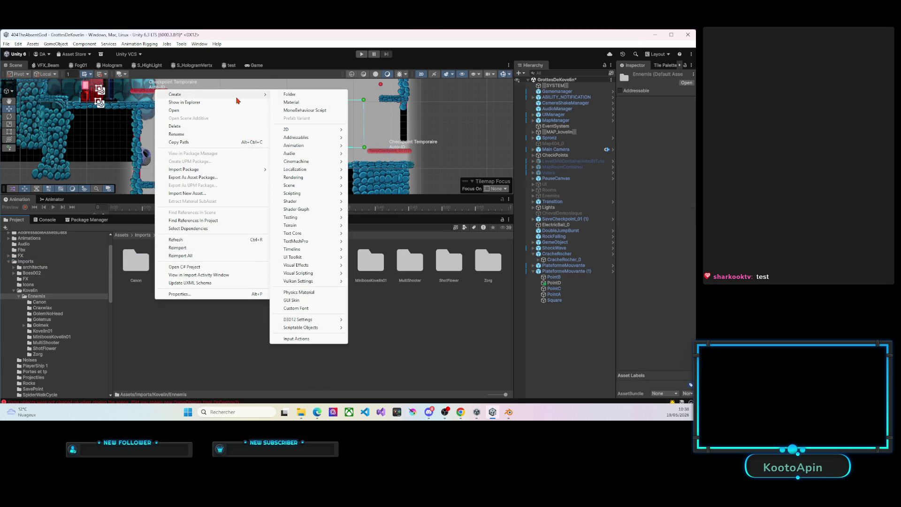
click(287, 95)
text(Ci)
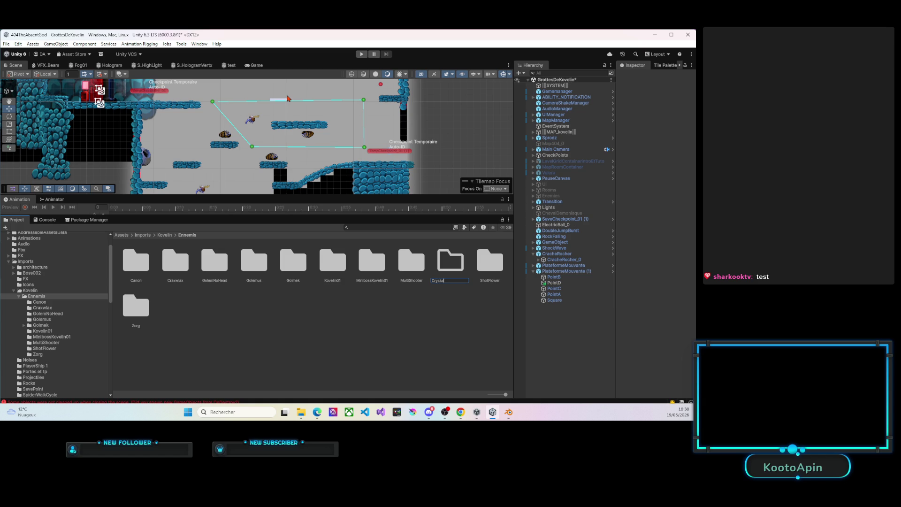
text(er)
key(Return)
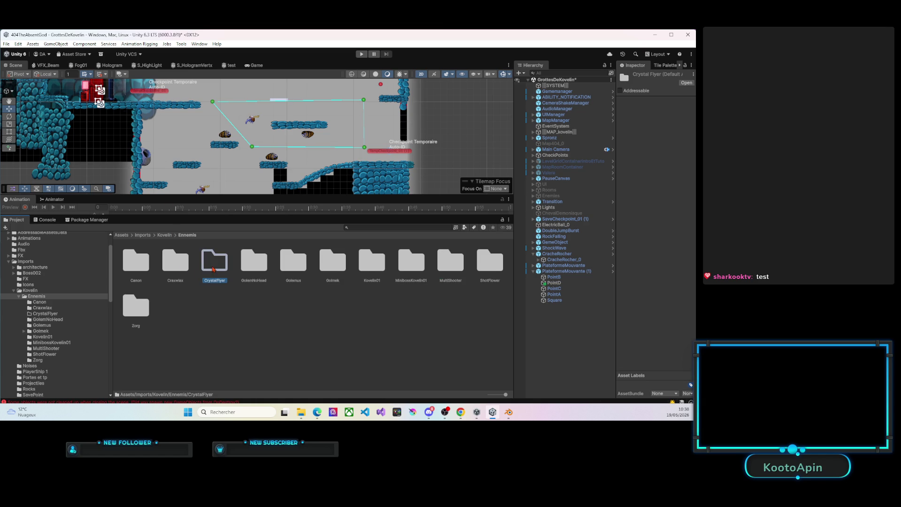
key(Return)
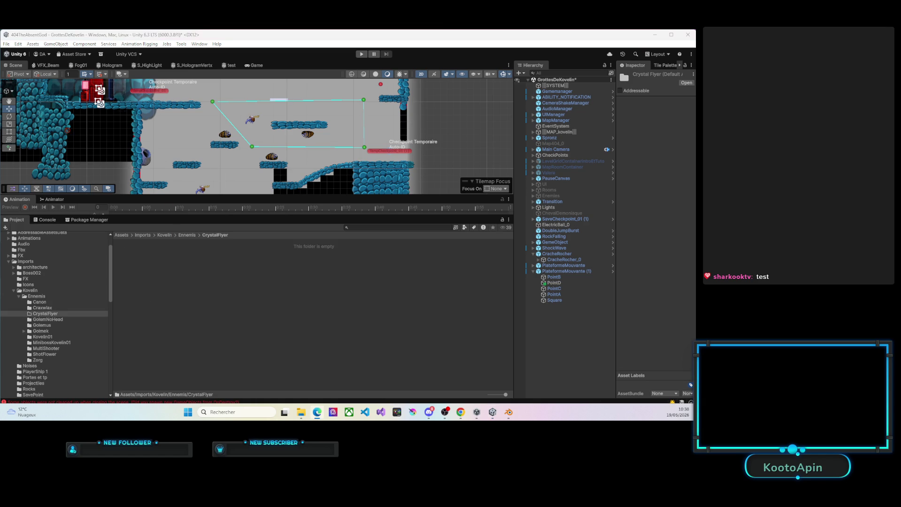
drag(182, 274, 186, 262)
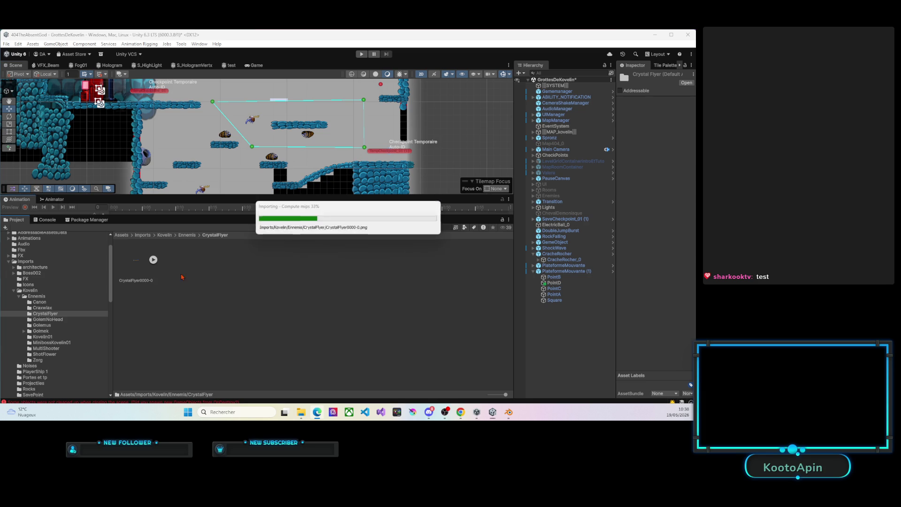
Step: Set the CrystalFlyer0000-0 sheet's Pixels Per Unit to 64 and start the Sprite Editor
click(136, 263)
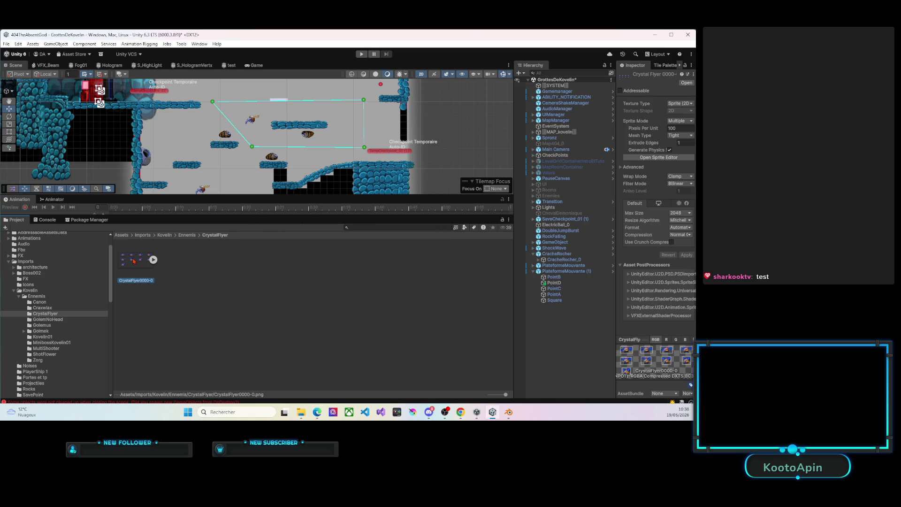
click(672, 128)
drag(679, 129, 669, 132)
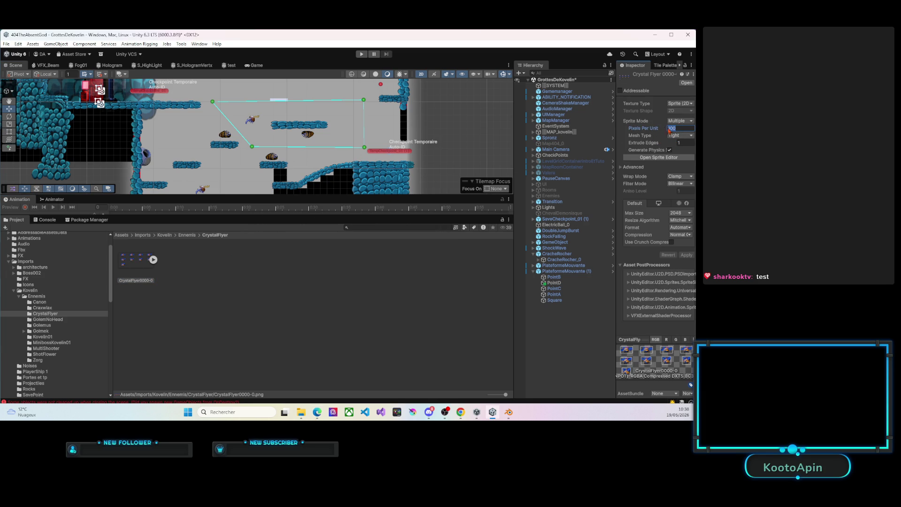
text(64)
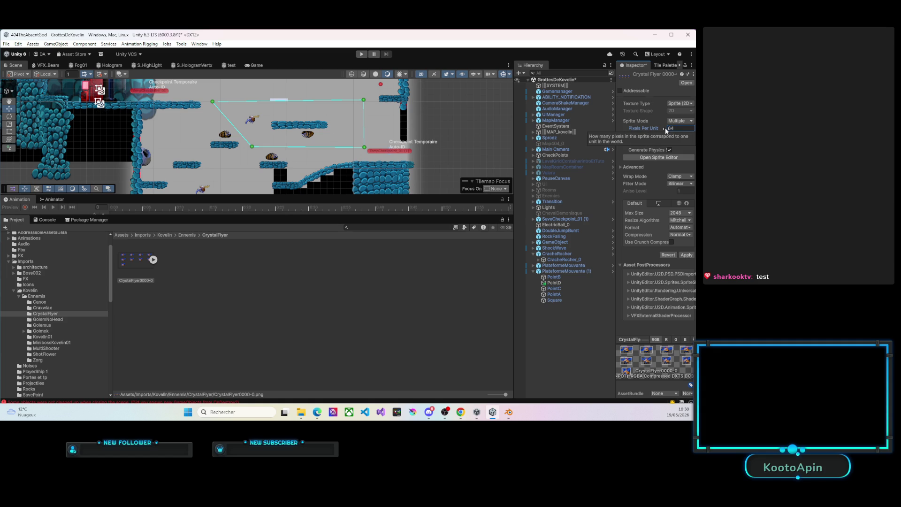
drag(616, 130, 572, 132)
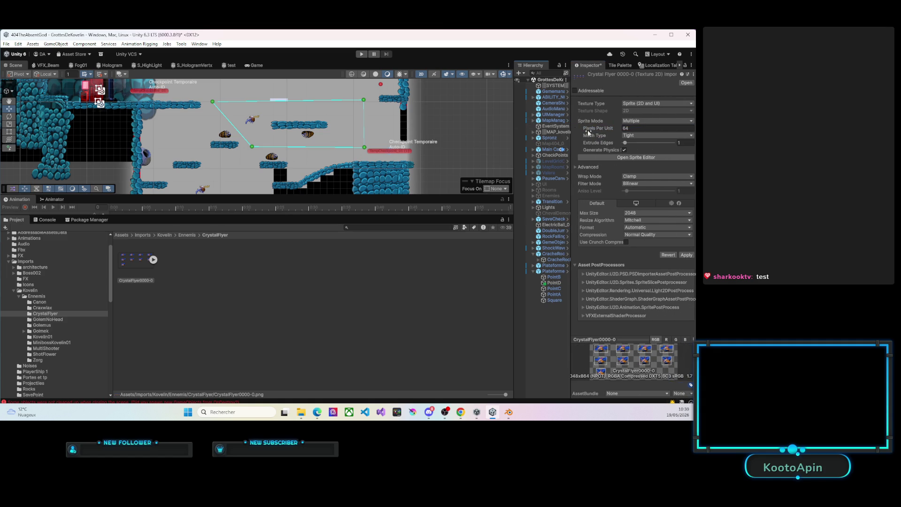
click(636, 157)
Step: Apply the pending import settings, close the Sprite Editor, and select MoskitoErrant (2) in the level
click(371, 235)
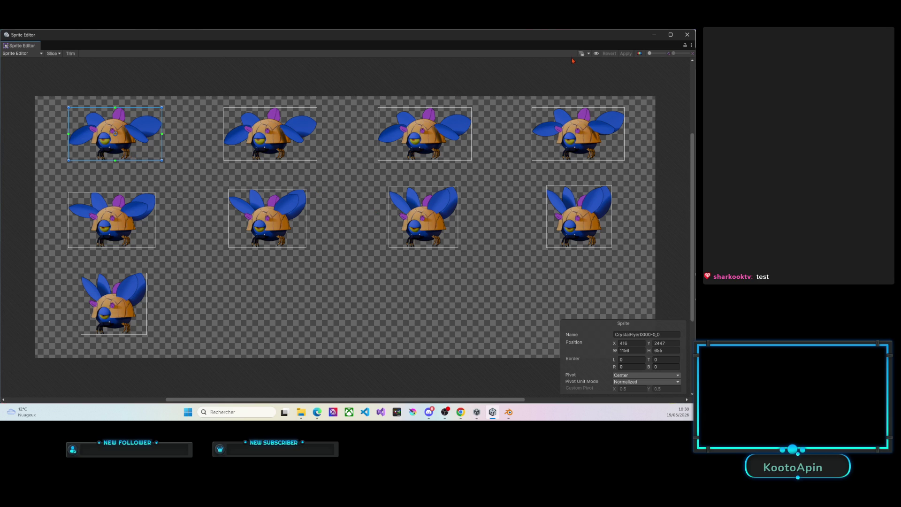
click(687, 34)
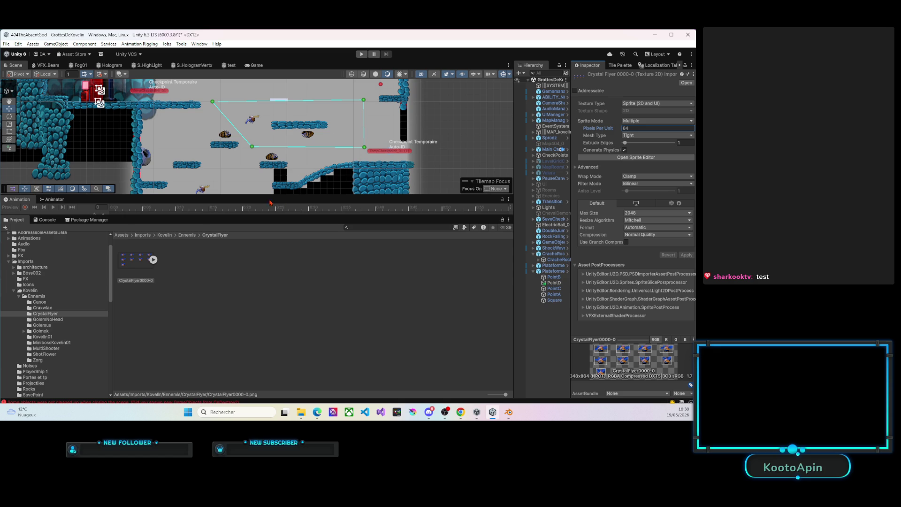
click(204, 189)
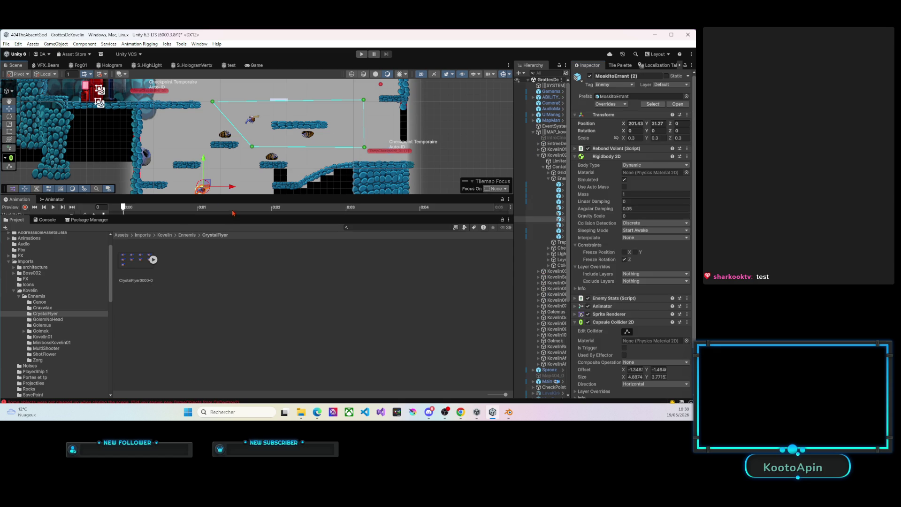
Step: Enlarge the level view, collapse Kovelin, Imports and Scripts, and show the Prefabs folder contents
drag(242, 196, 241, 238)
middle_drag(241, 226, 271, 161)
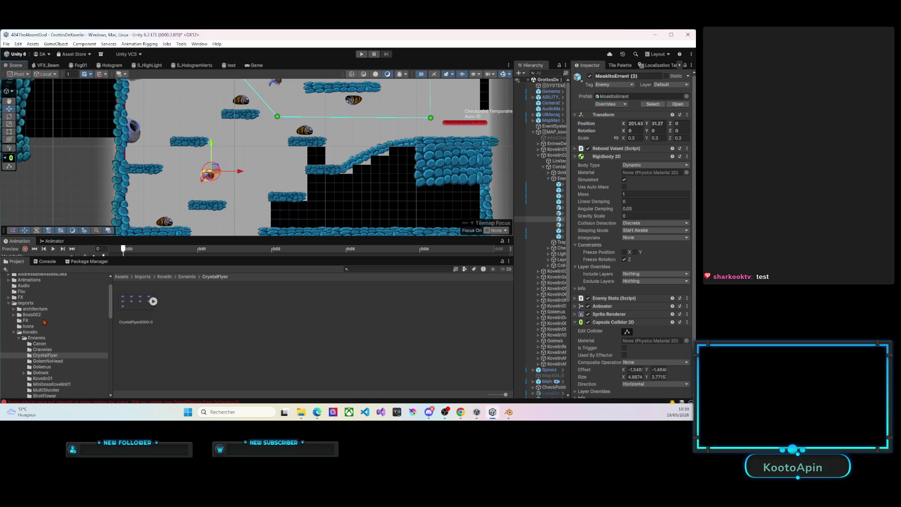
scroll(44, 322, down, 1)
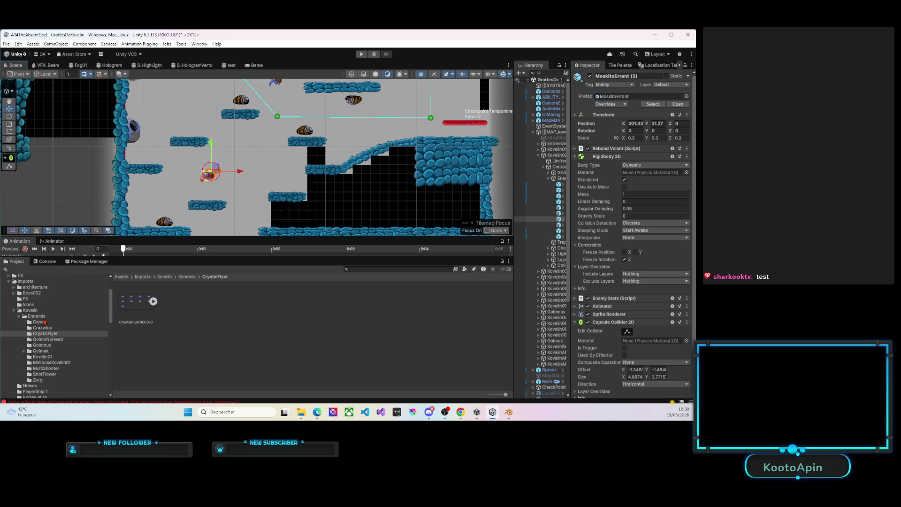
scroll(44, 322, down, 1)
click(20, 295)
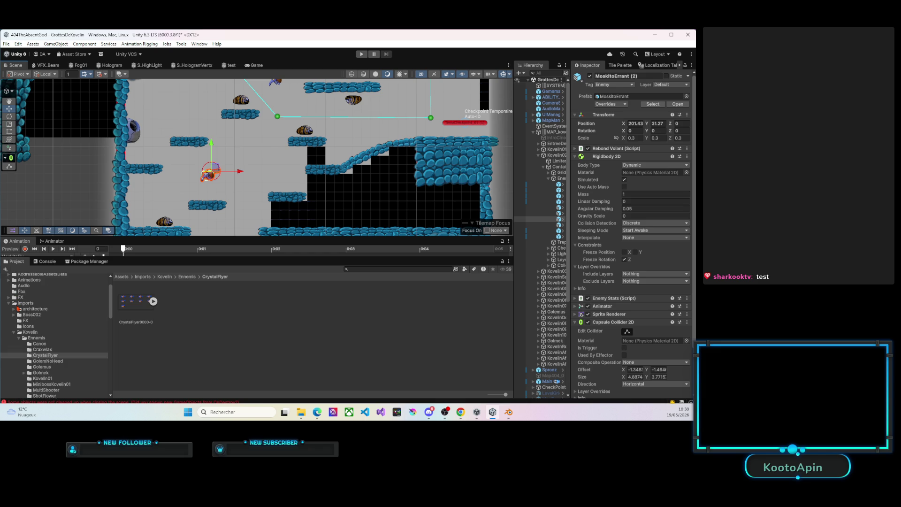
click(9, 303)
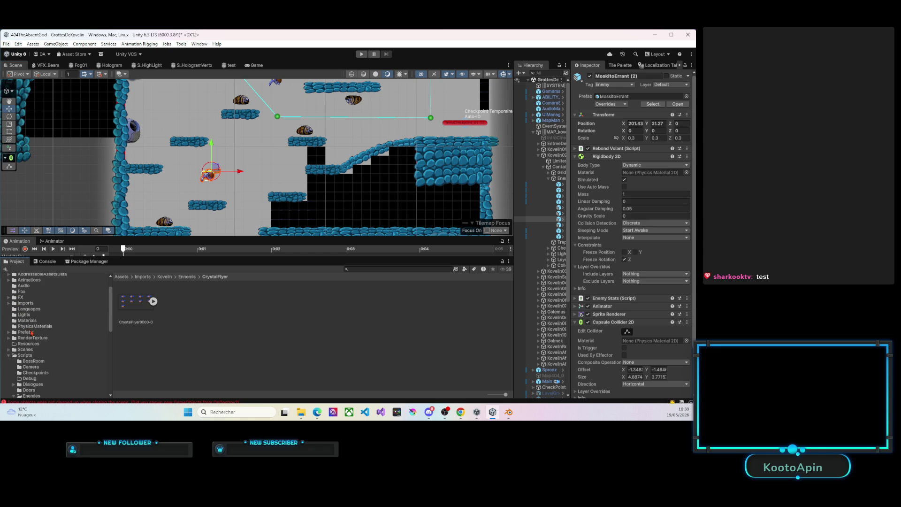
scroll(32, 334, up, 1)
scroll(31, 335, down, 1)
scroll(14, 339, down, 2)
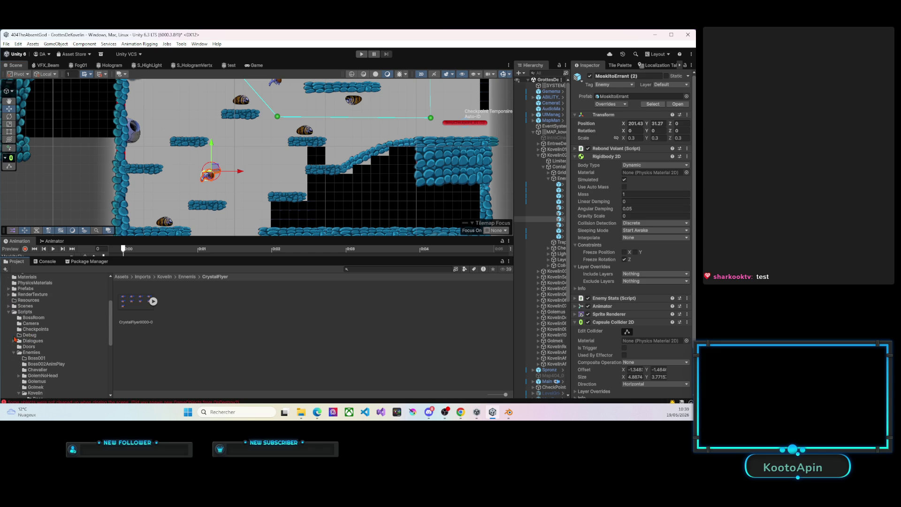
click(9, 313)
scroll(37, 301, up, 2)
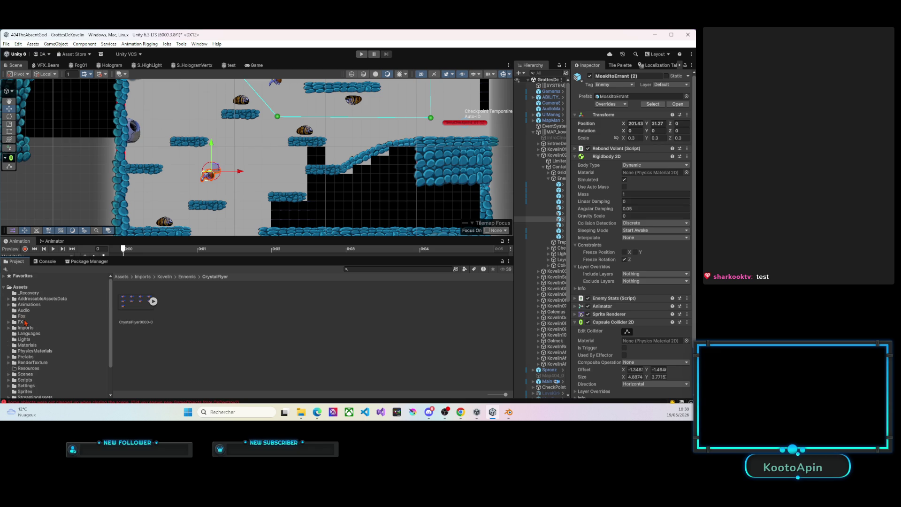
click(26, 356)
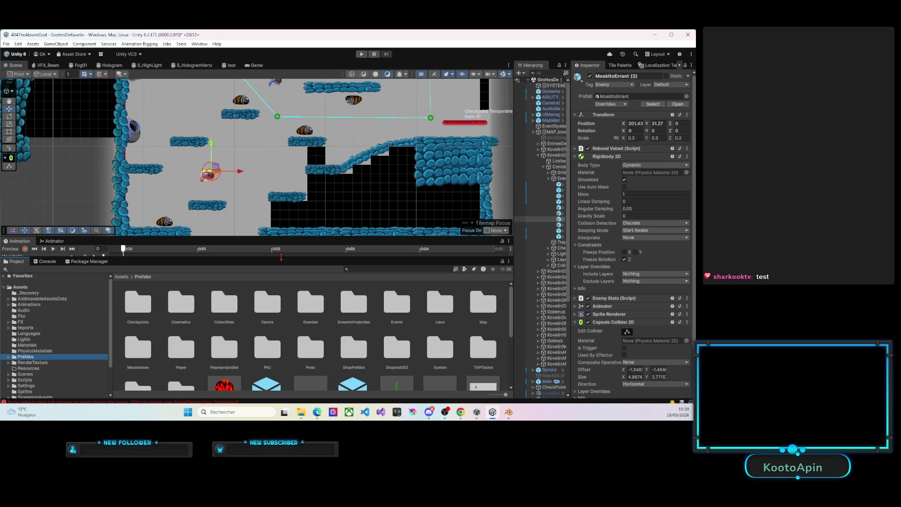
drag(281, 257, 280, 194)
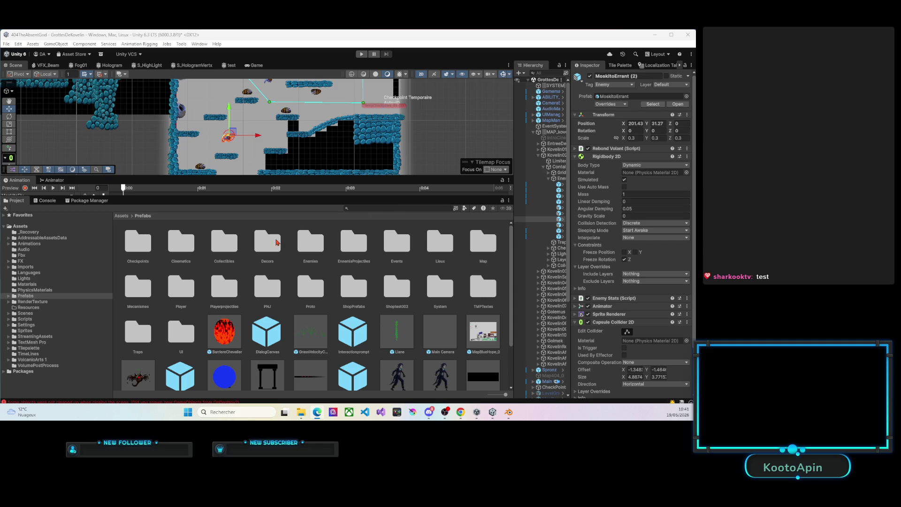
Step: Browse Prefabs/Lieux/MinesDeKovelin/Ennemis and return to the Prefabs folder contents
double_click(13, 295)
click(30, 297)
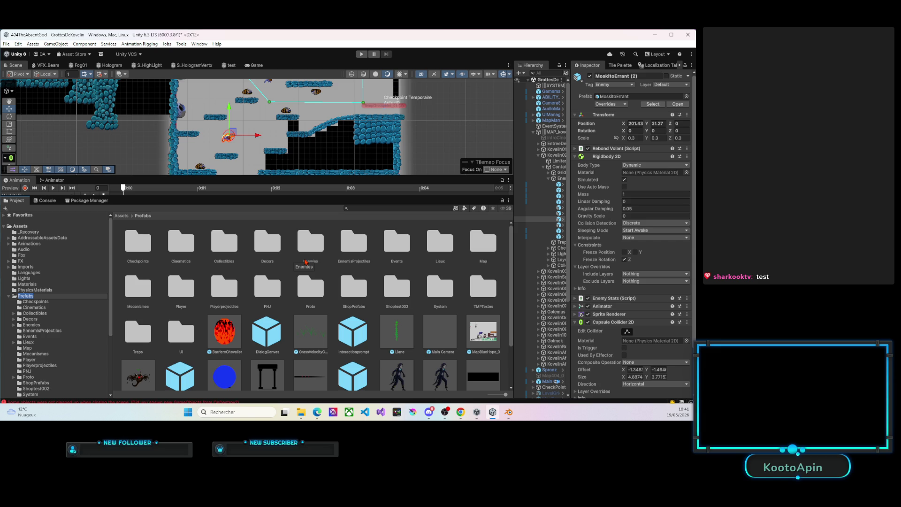
double_click(437, 243)
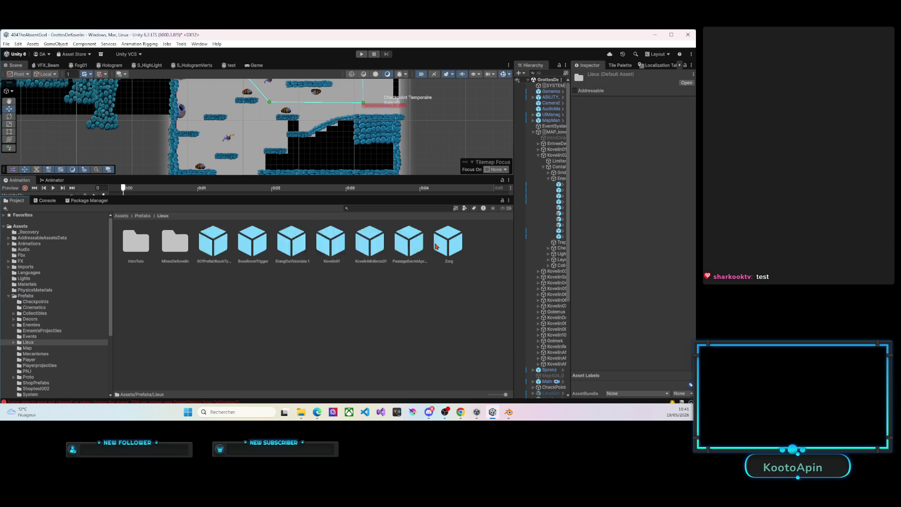
double_click(185, 251)
double_click(186, 251)
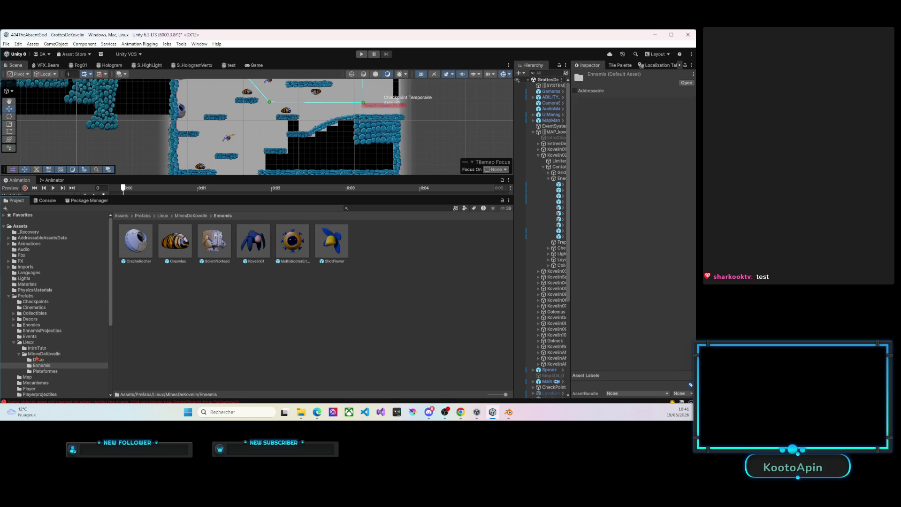
click(25, 297)
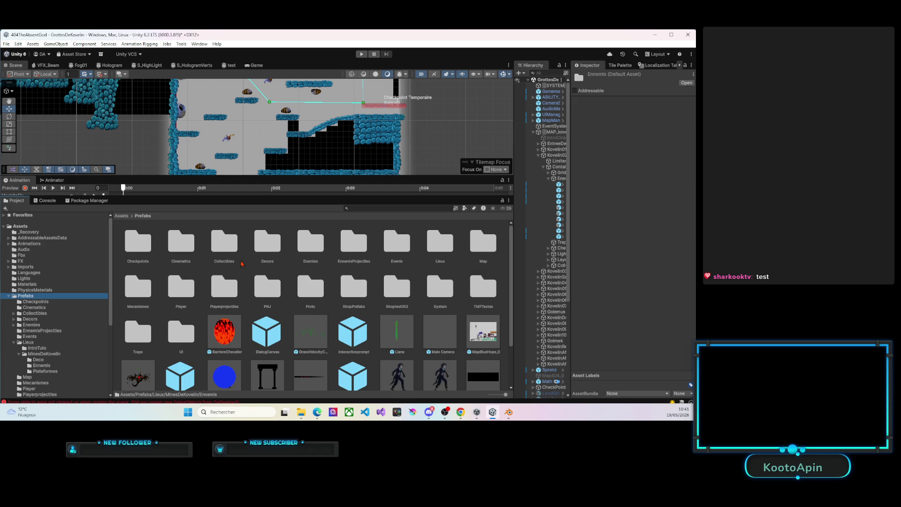
scroll(242, 263, down, 1)
scroll(255, 277, up, 1)
Step: Search 'mosk', locate MoskitoErrant in its Moskito folder, and select the prefab
click(361, 209)
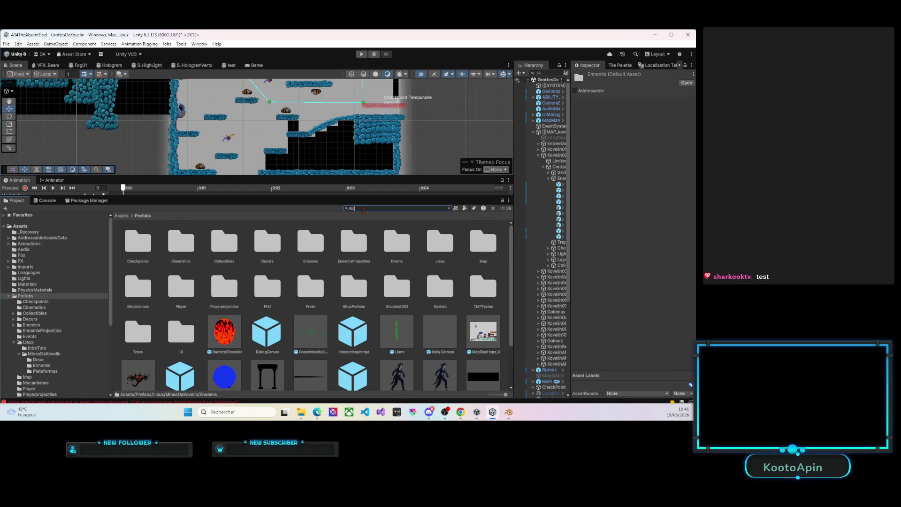
text(sk)
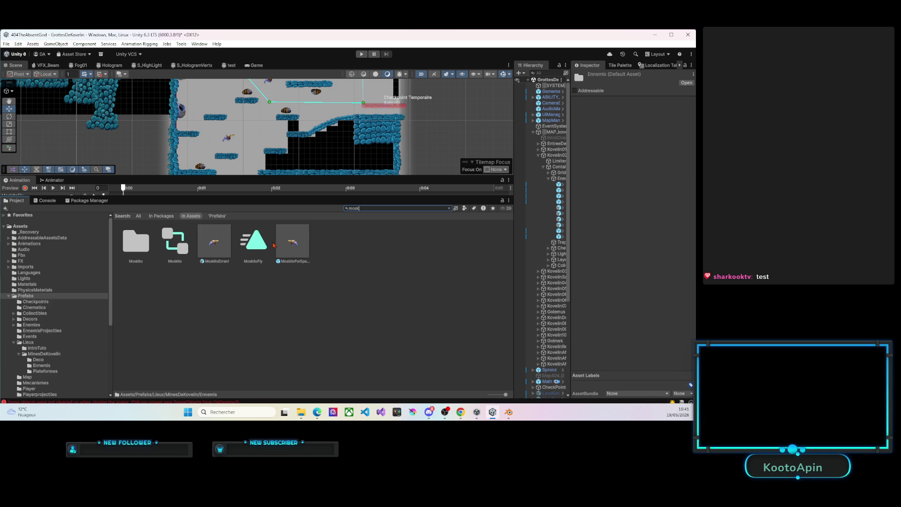
click(213, 245)
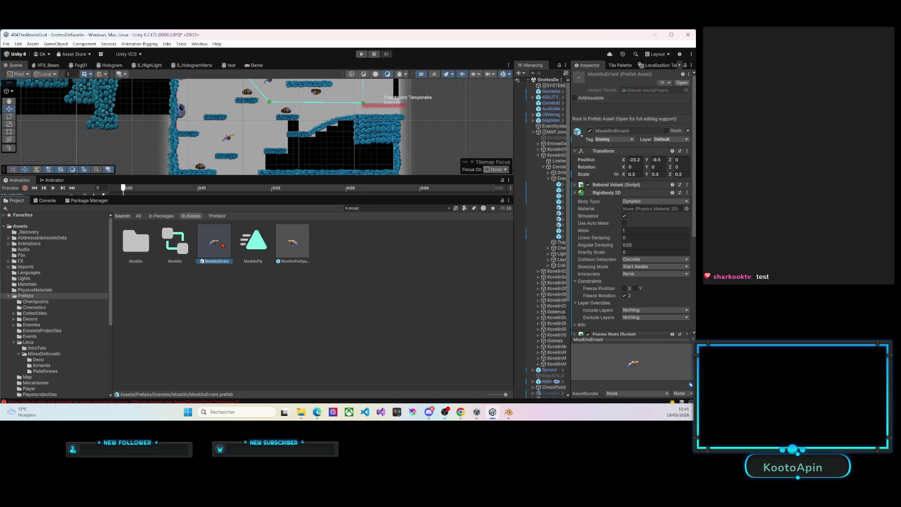
click(450, 209)
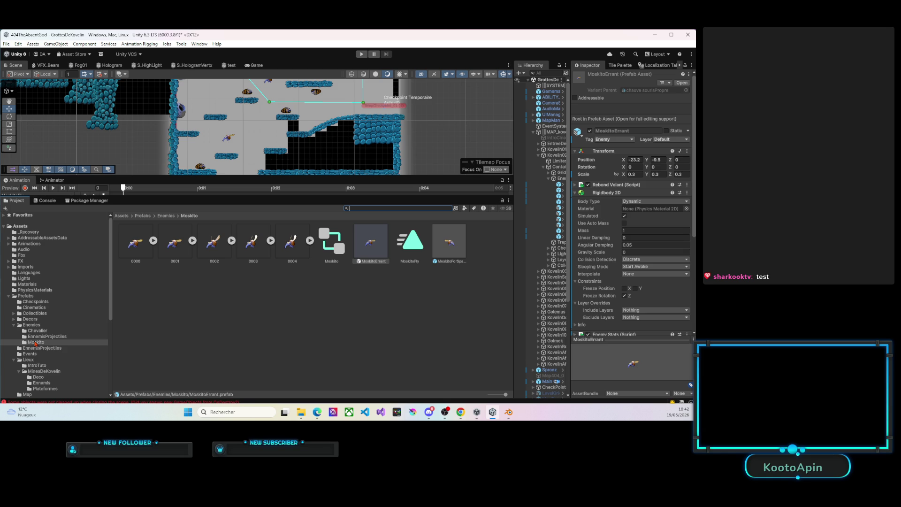
click(35, 343)
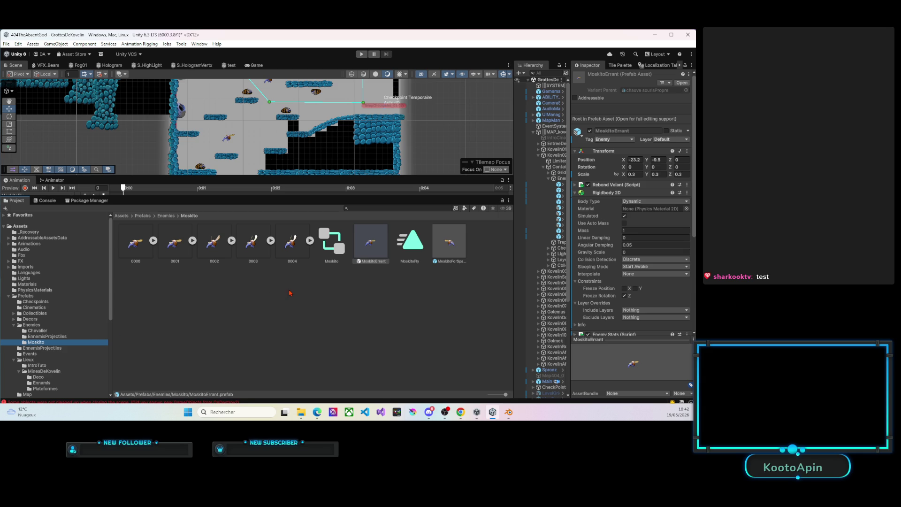
click(372, 283)
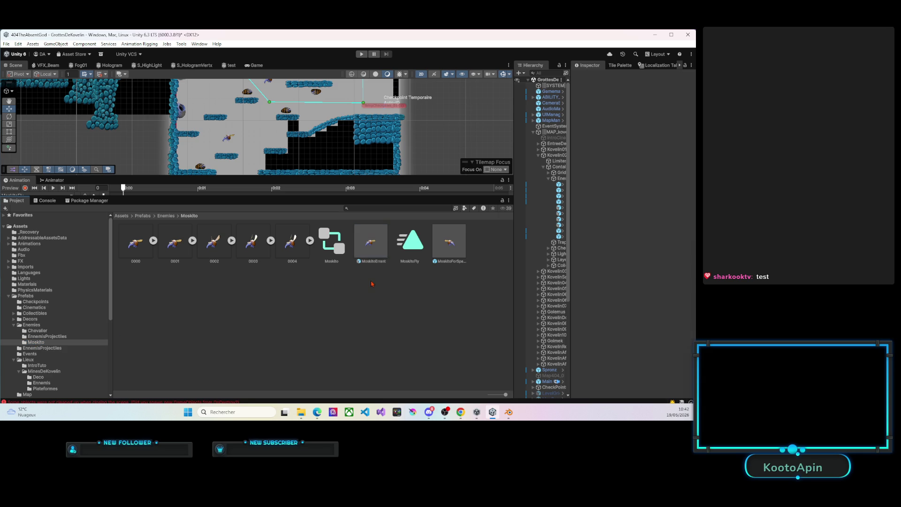
click(380, 254)
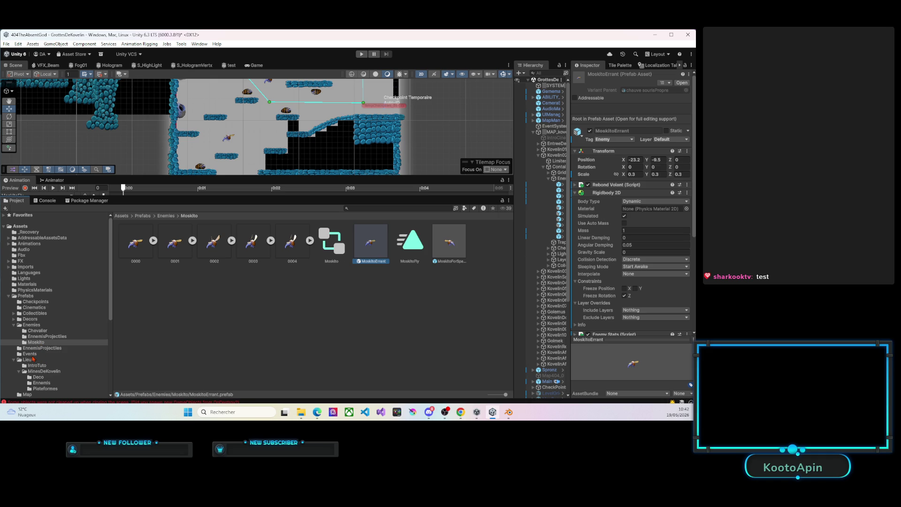
Step: Rename the MoskitoErrant copy in MinesDeKovelin/Ennemis to CrystalFlyer
click(40, 383)
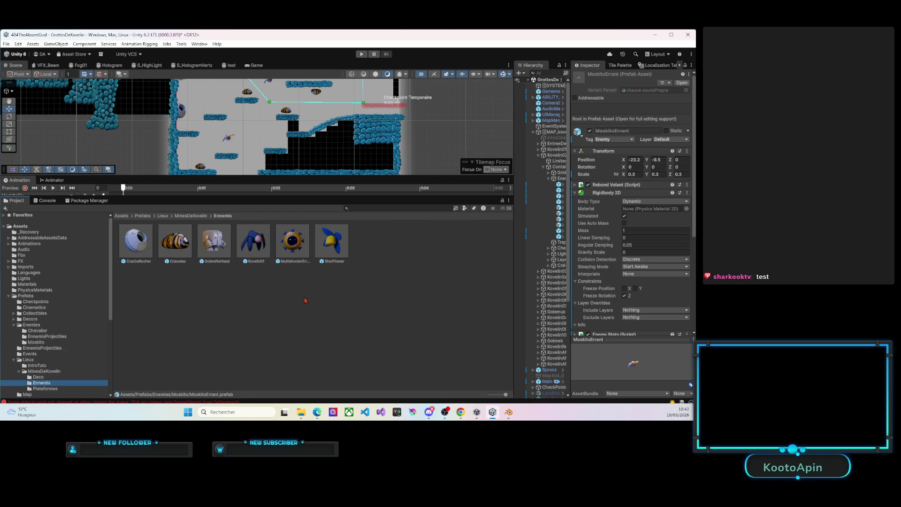
click(385, 248)
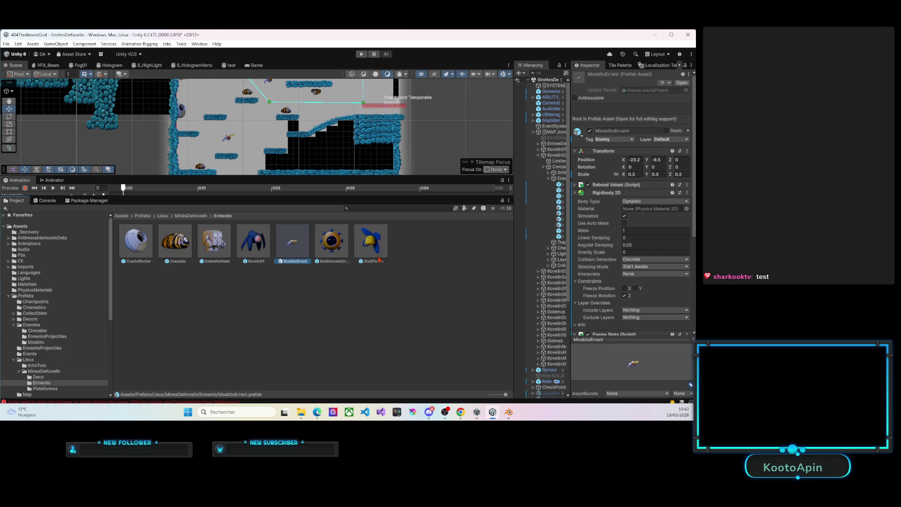
click(301, 262)
text(Cy)
key(Return)
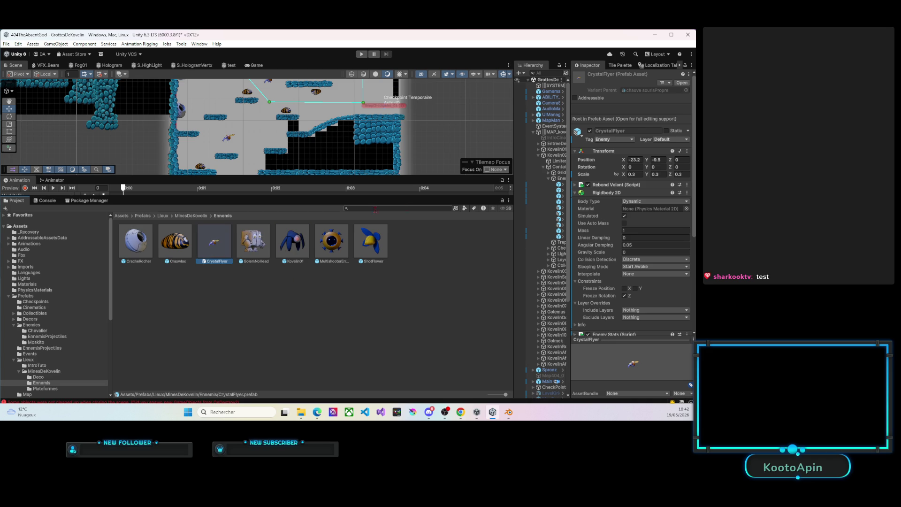
Step: Drop a CrystalFlyer instance into the level and expand its Sprite Renderer, reaching the sprite picker
drag(571, 181, 468, 176)
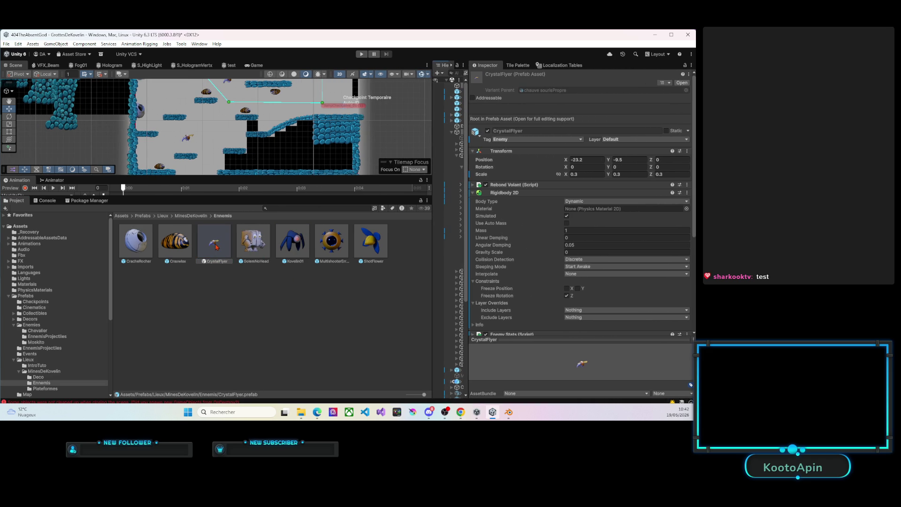
drag(215, 244, 233, 139)
scroll(234, 140, up, 1)
scroll(234, 139, up, 1)
scroll(234, 139, up, 1)
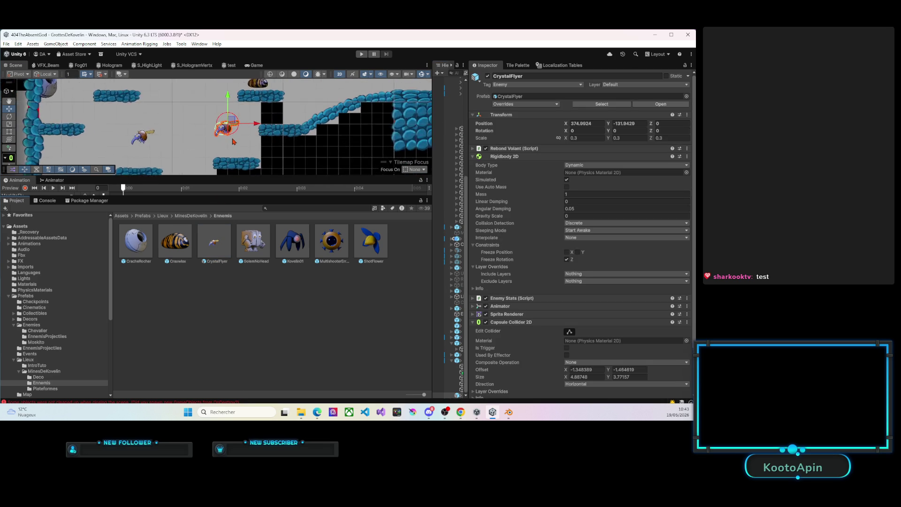
scroll(233, 141, up, 1)
scroll(233, 142, up, 1)
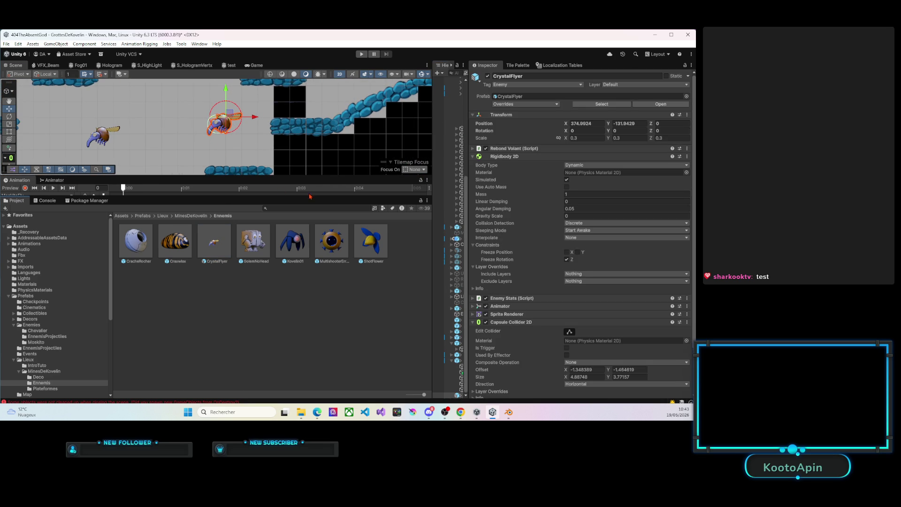
click(493, 156)
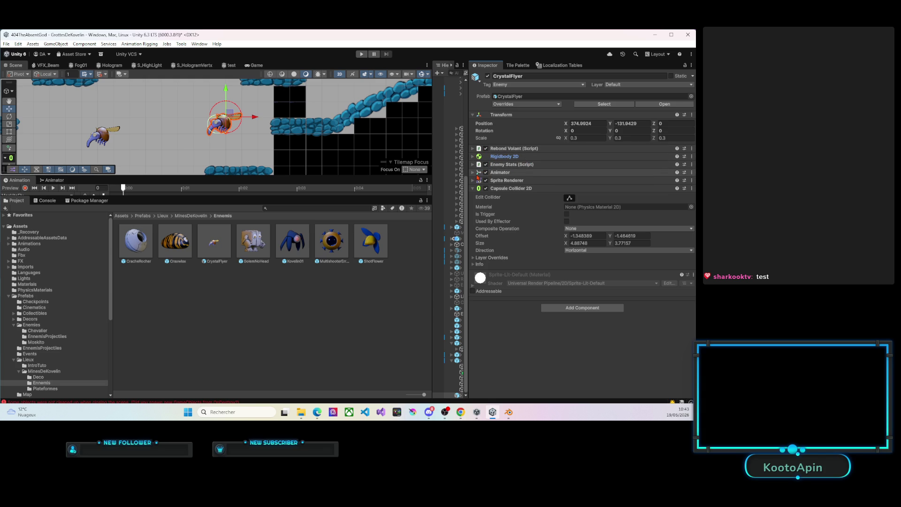
click(475, 181)
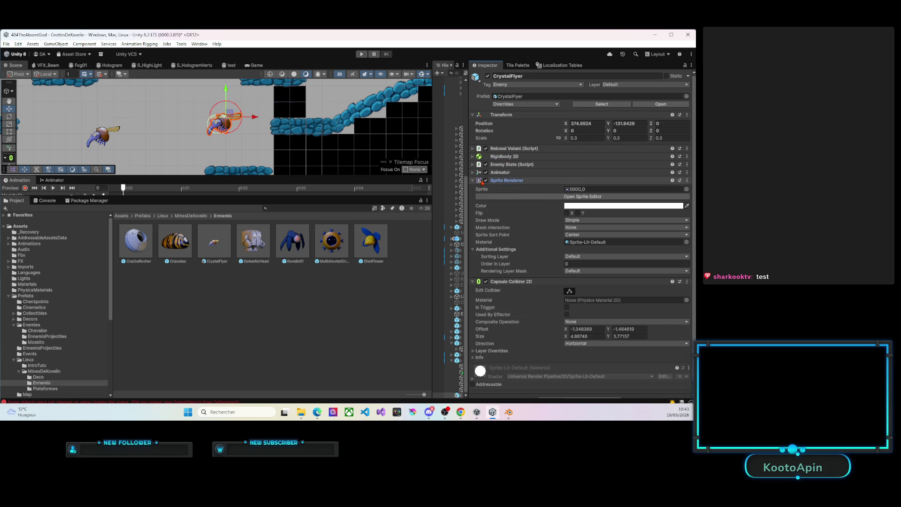
click(686, 188)
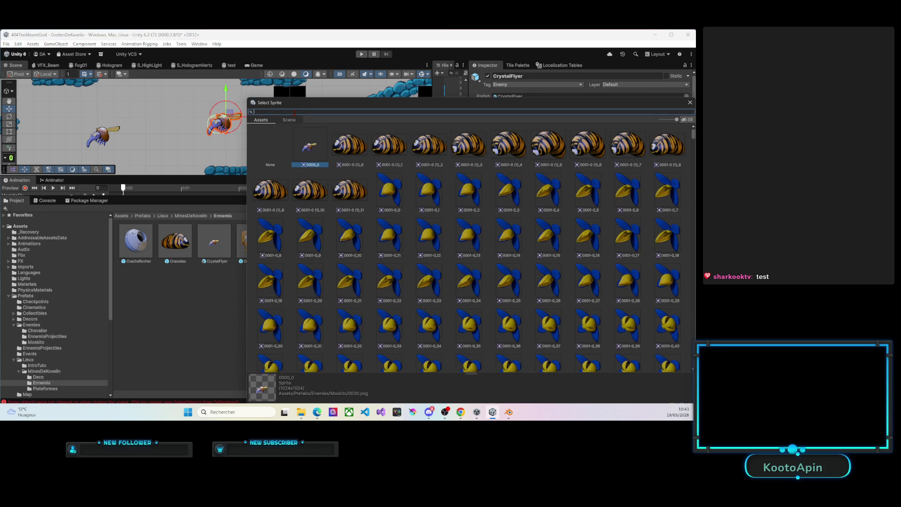
text(cry)
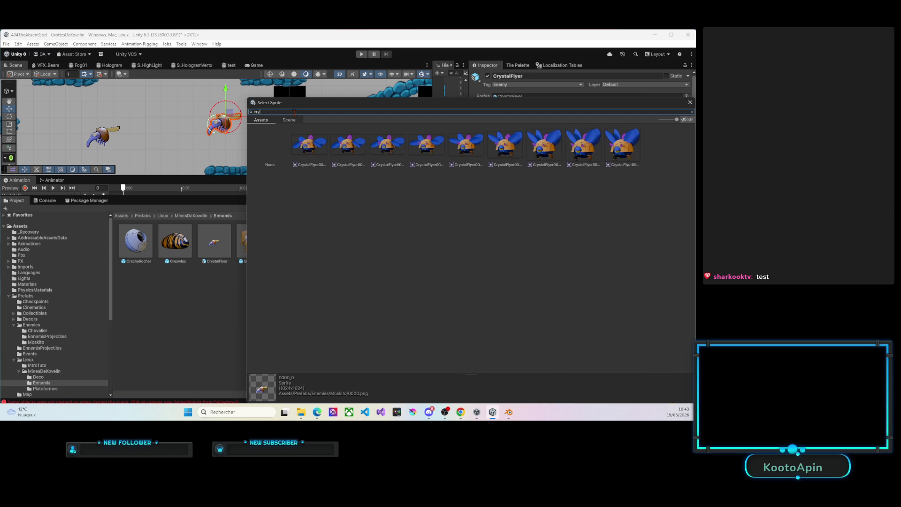
Step: Assign the first CrystalFlyer0000_0 sprite to the placed CrystalFlyer instance
double_click(317, 149)
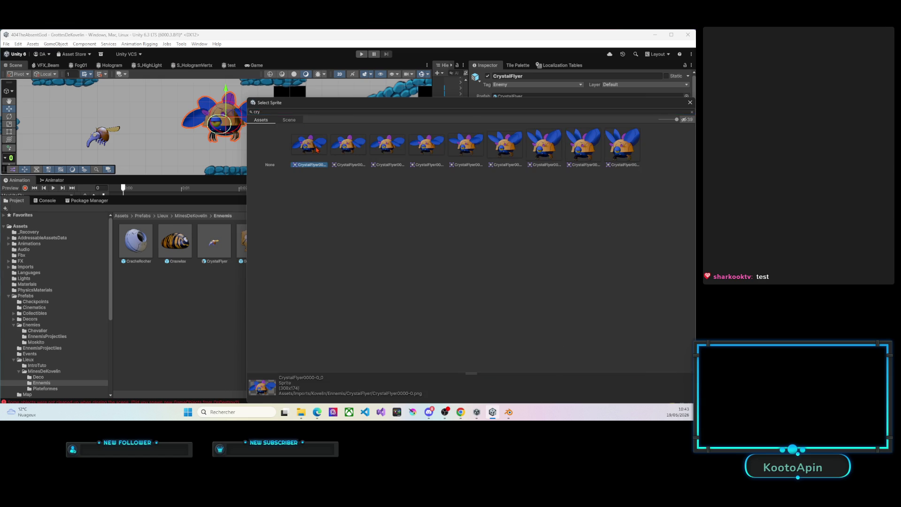